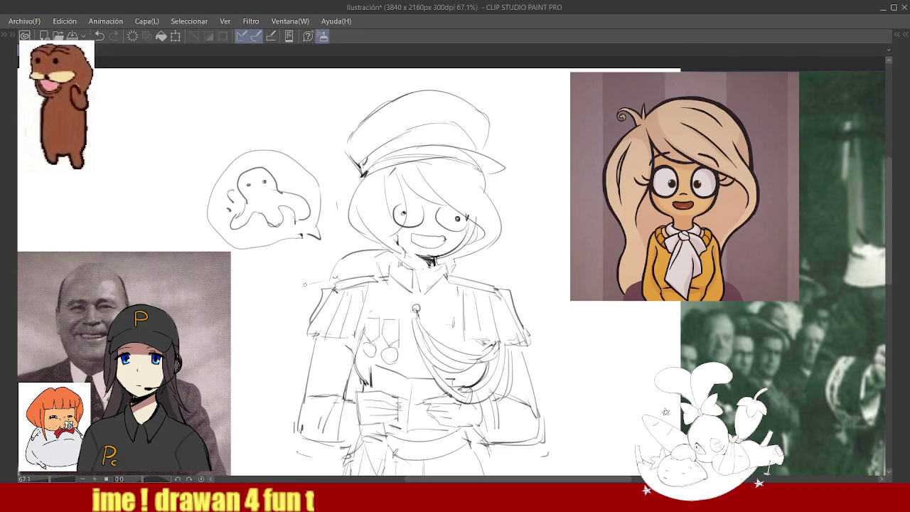
# - Lasso the sketch's lower body, then slightly rotate and enlarge it with Ctrl+T free transform
pyautogui.scroll(-4, 453, 267)
pyautogui.scroll(1, 452, 267)
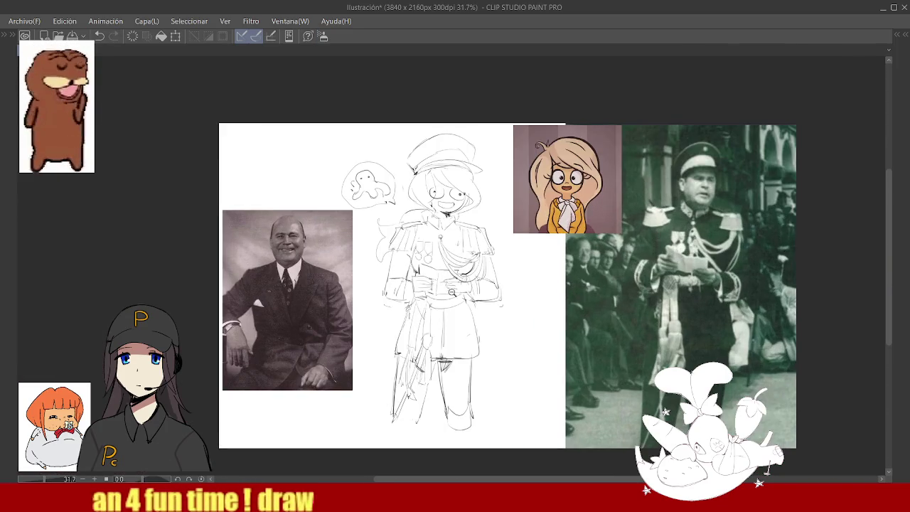
pyautogui.scroll(2, 441, 270)
pyautogui.scroll(-2, 412, 274)
pyautogui.scroll(1, 402, 276)
pyautogui.press('Tab')
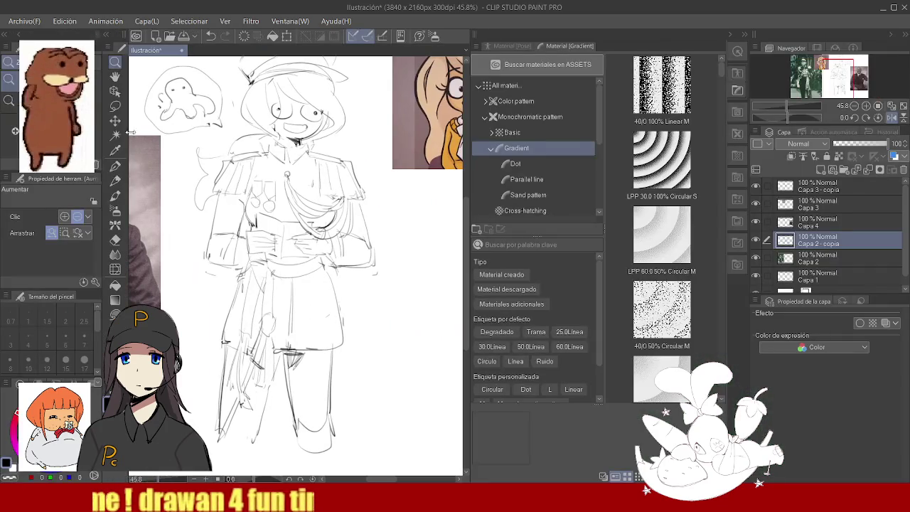
pyautogui.press('Tab')
pyautogui.moveTo(549, 333)
pyautogui.mouseDown()
pyautogui.moveTo(361, 439)
pyautogui.moveTo(485, 250)
pyautogui.mouseUp()
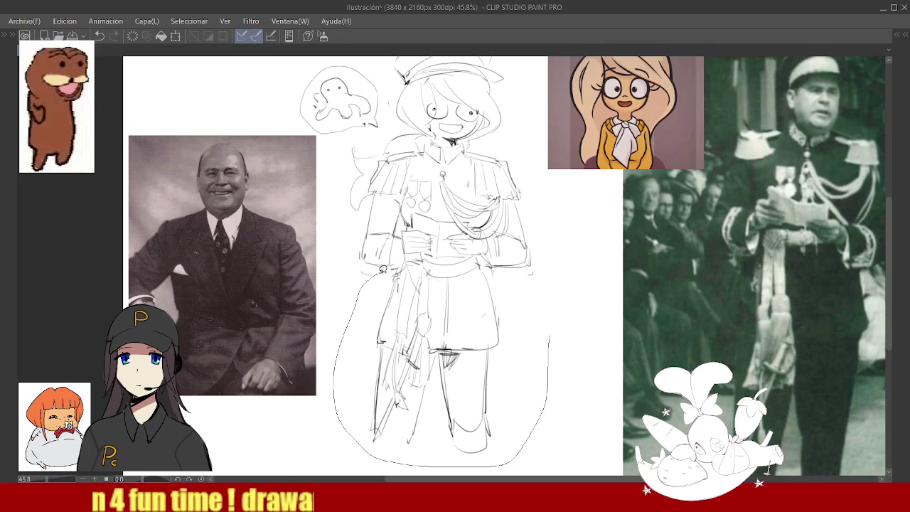
pyautogui.hotkey('ctrl', 't')
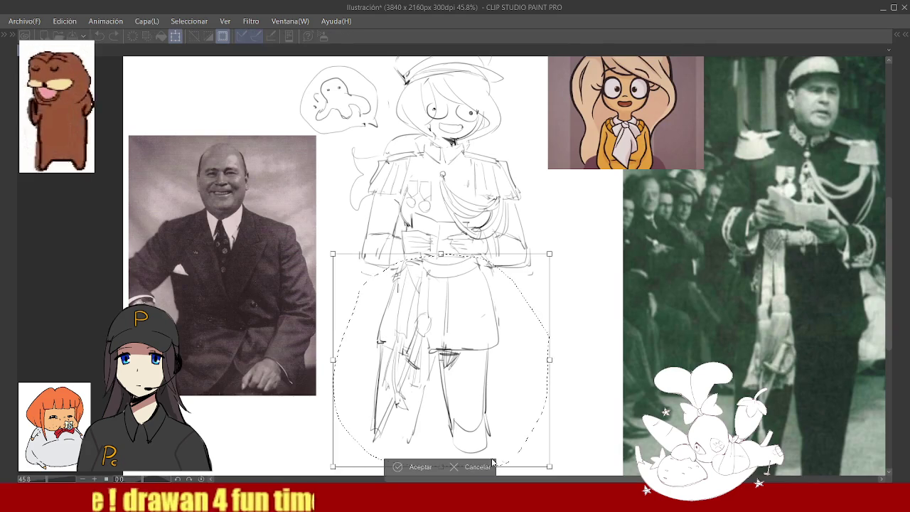
pyautogui.moveTo(601, 382); pyautogui.dragTo(590, 359)
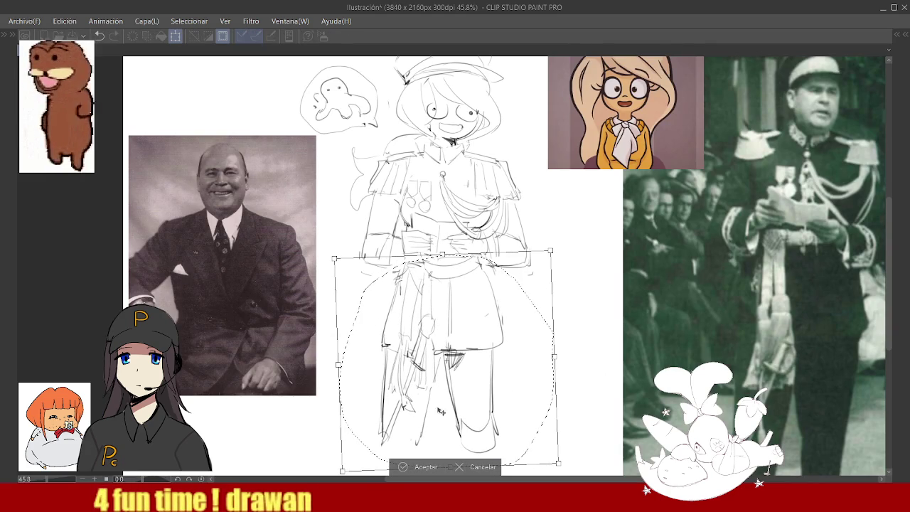
pyautogui.click(402, 466)
pyautogui.scroll(-1, 489, 213)
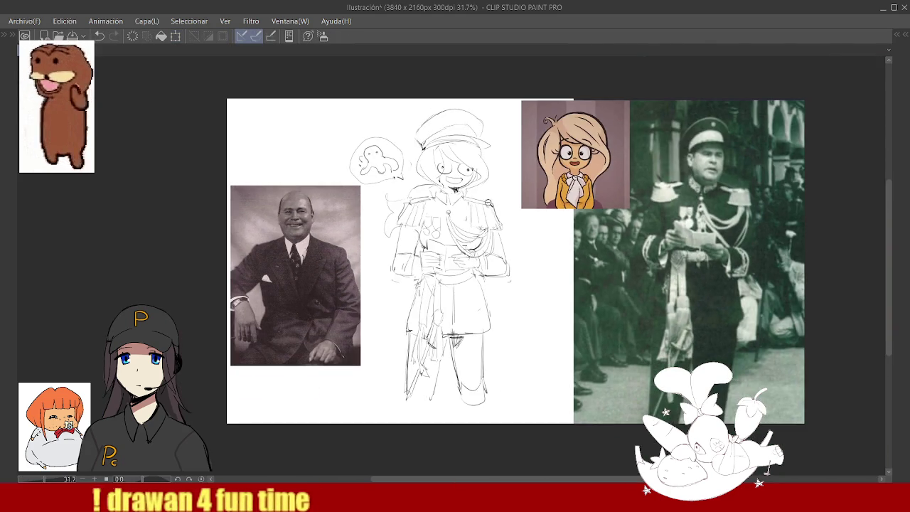
# - Zoom onto the face and pencil a line down the hair's right side toward the chin
pyautogui.scroll(2, 489, 217)
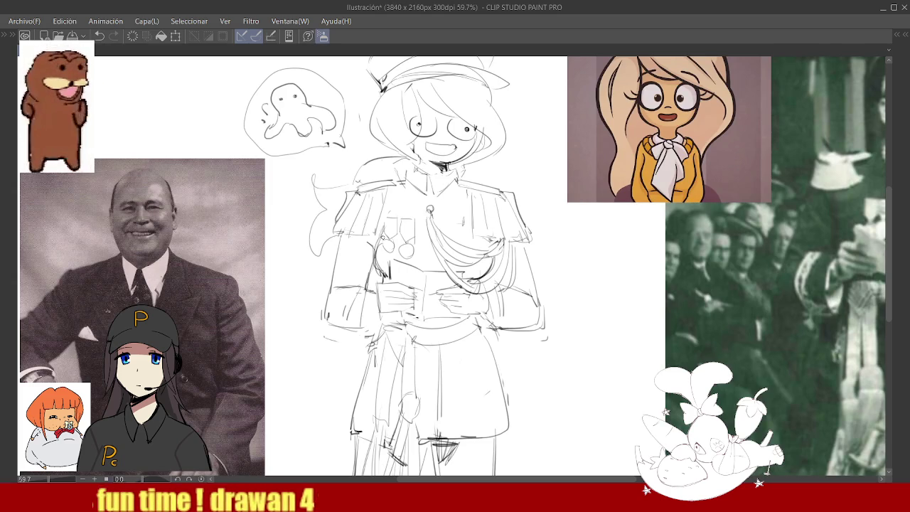
pyautogui.scroll(-2, 455, 214)
pyautogui.scroll(1, 489, 160)
pyautogui.scroll(3, 498, 225)
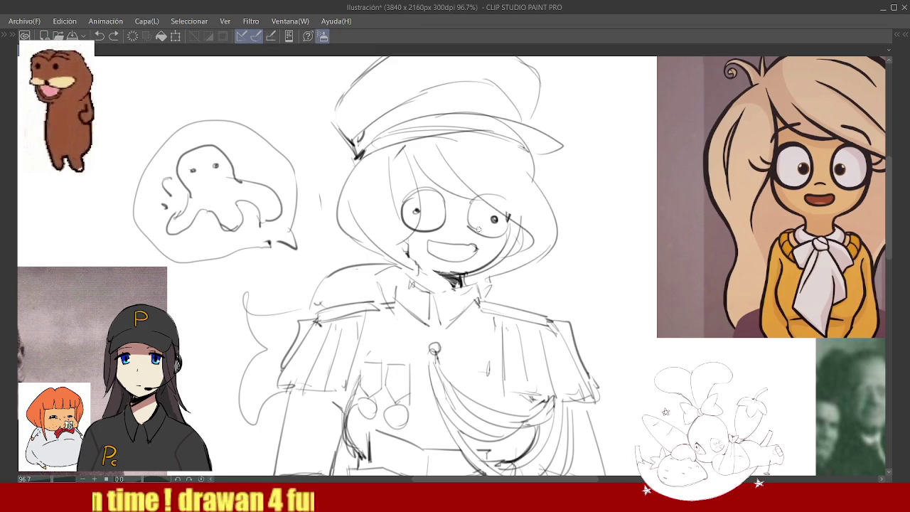
pyautogui.keyDown('ctrl'); pyautogui.keyDown('alt'); pyautogui.click(544, 195); pyautogui.keyUp('alt'); pyautogui.keyUp('ctrl')
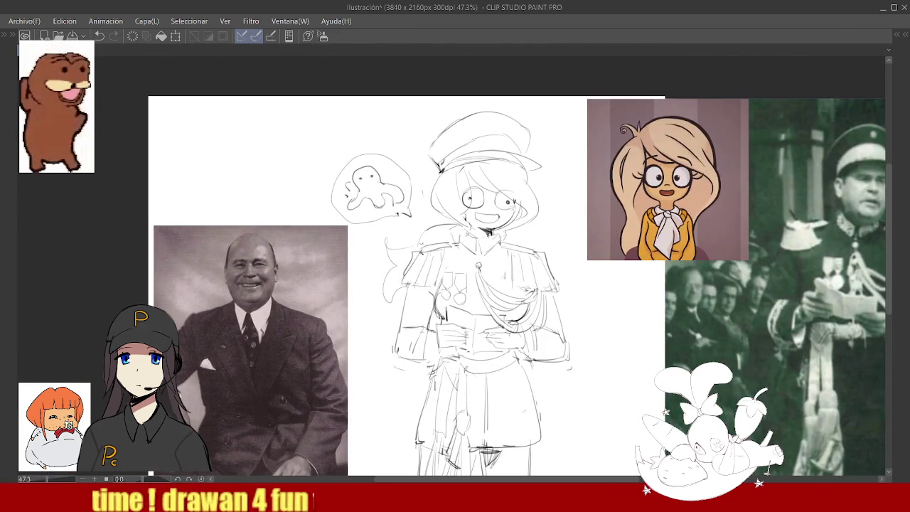
pyautogui.scroll(3, 543, 186)
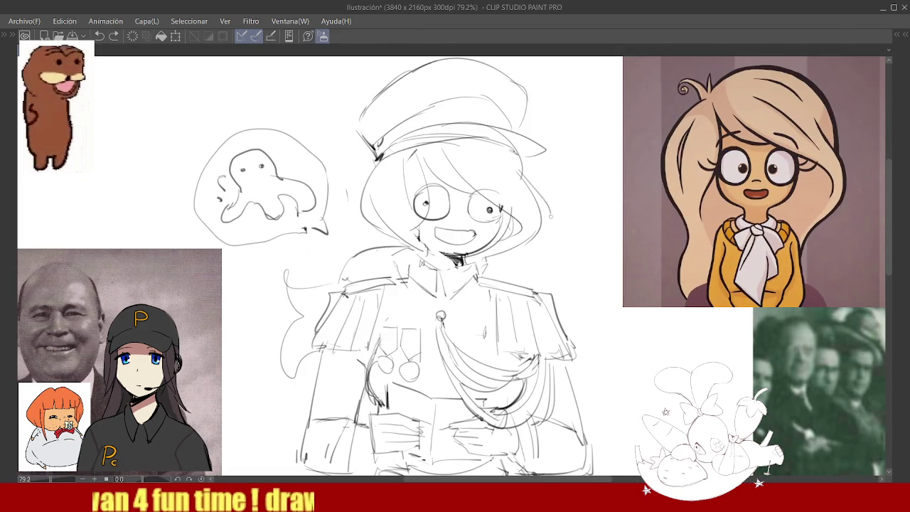
pyautogui.moveTo(540, 186); pyautogui.dragTo(492, 258)
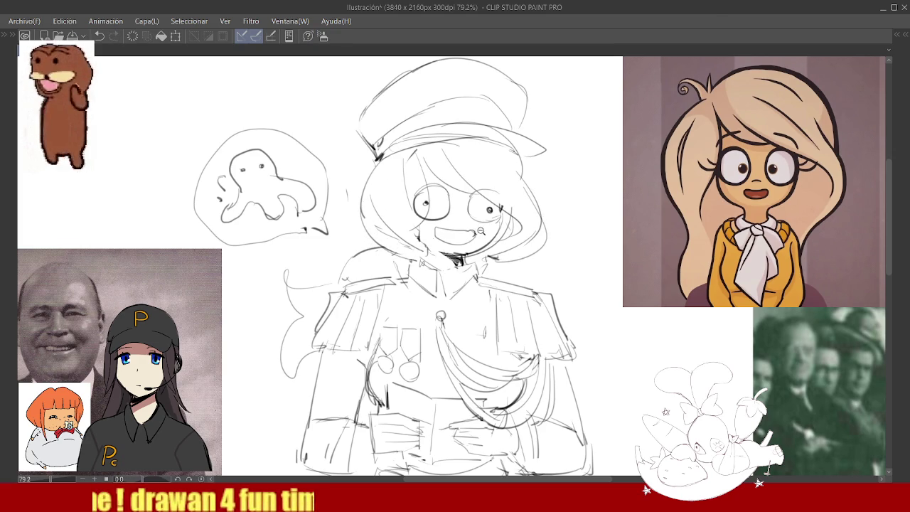
# - Zoom in and out across the sketch to review the new hair line
pyautogui.keyDown('ctrl'); pyautogui.keyDown('alt'); pyautogui.click(479, 194); pyautogui.keyUp('alt'); pyautogui.keyUp('ctrl')
pyautogui.scroll(1, 479, 194)
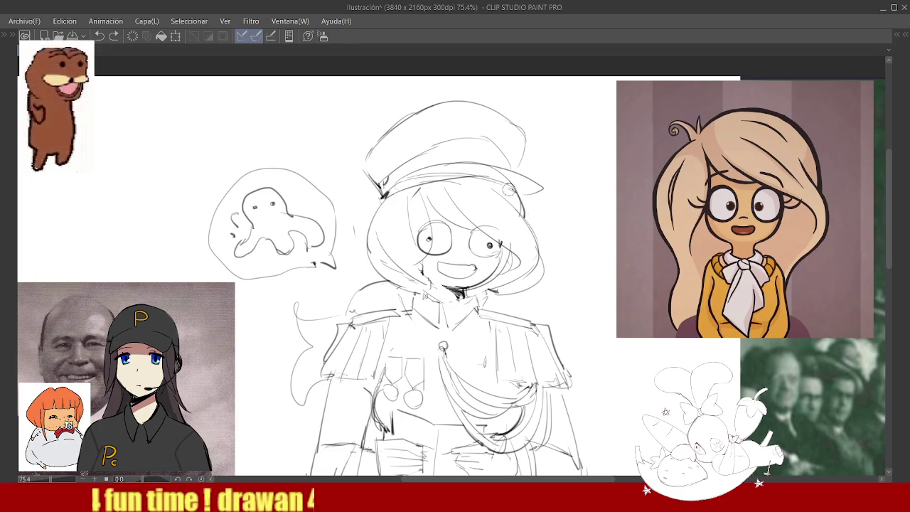
pyautogui.scroll(1, 495, 224)
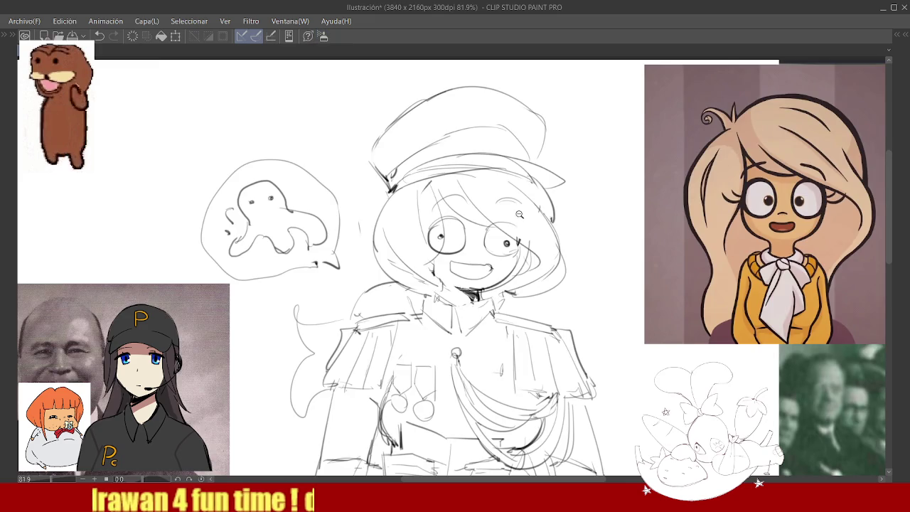
pyautogui.scroll(-2, 516, 253)
pyautogui.scroll(3, 518, 253)
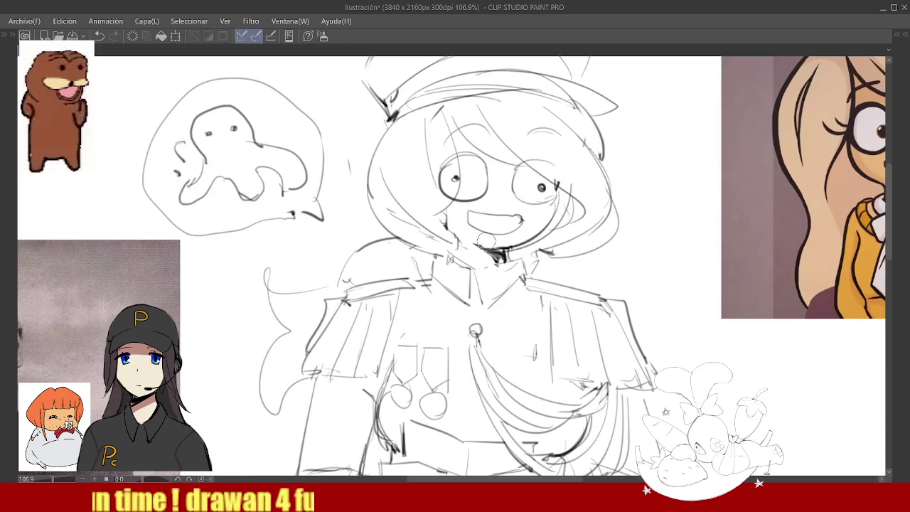
pyautogui.scroll(-5, 548, 193)
pyautogui.scroll(3, 549, 193)
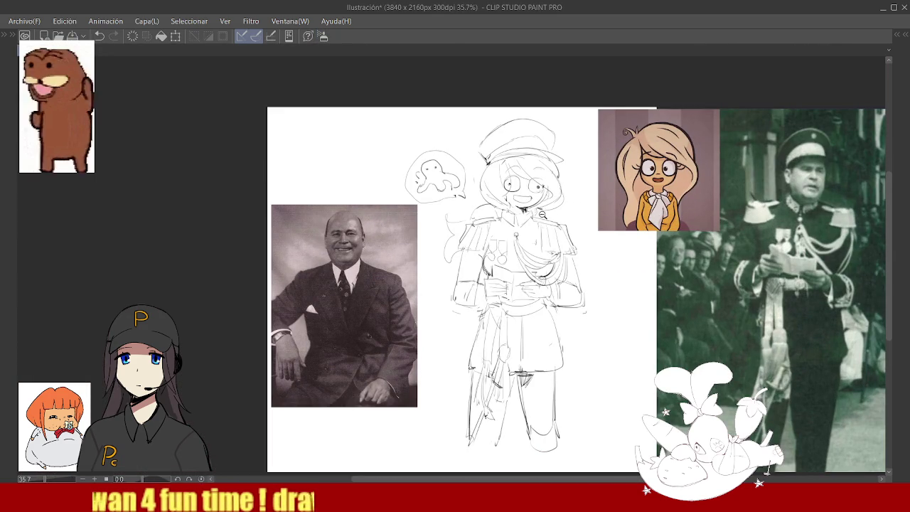
pyautogui.scroll(-2, 544, 212)
pyautogui.scroll(4, 570, 251)
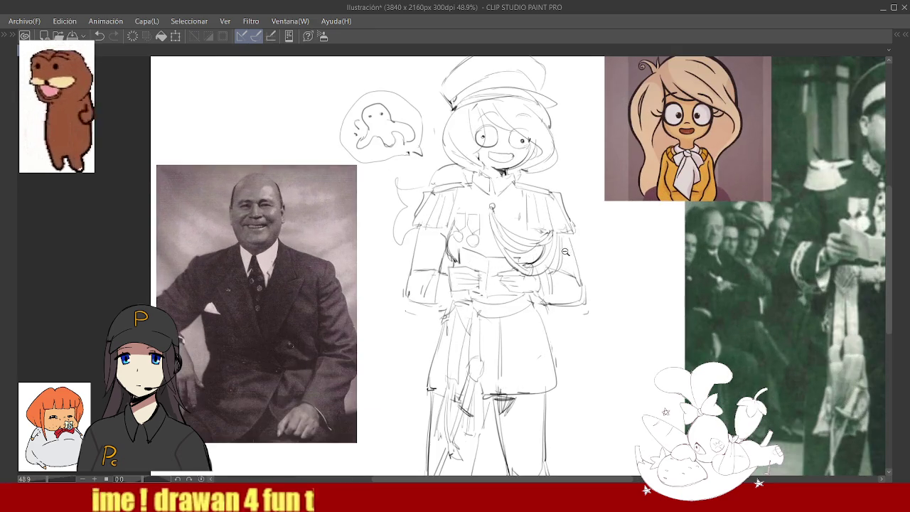
pyautogui.scroll(-1, 575, 246)
pyautogui.scroll(3, 572, 236)
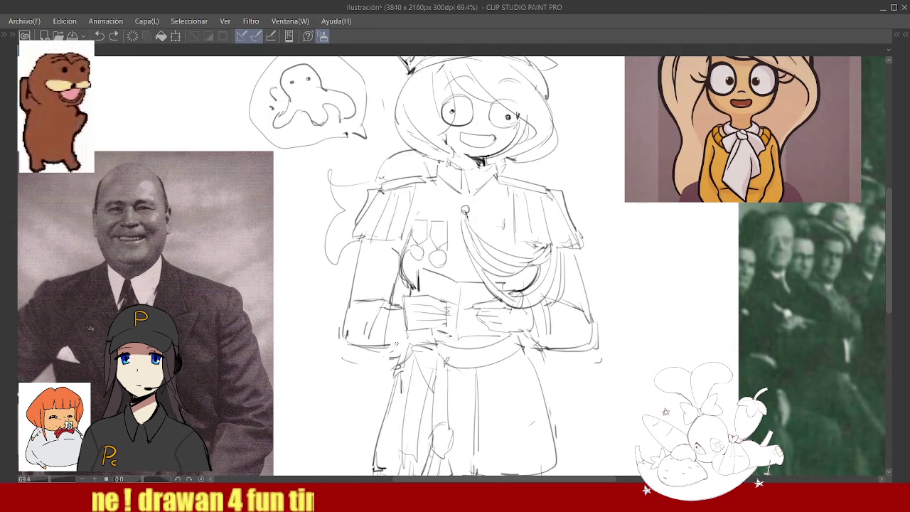
pyautogui.scroll(-4, 470, 256)
pyautogui.scroll(6, 469, 242)
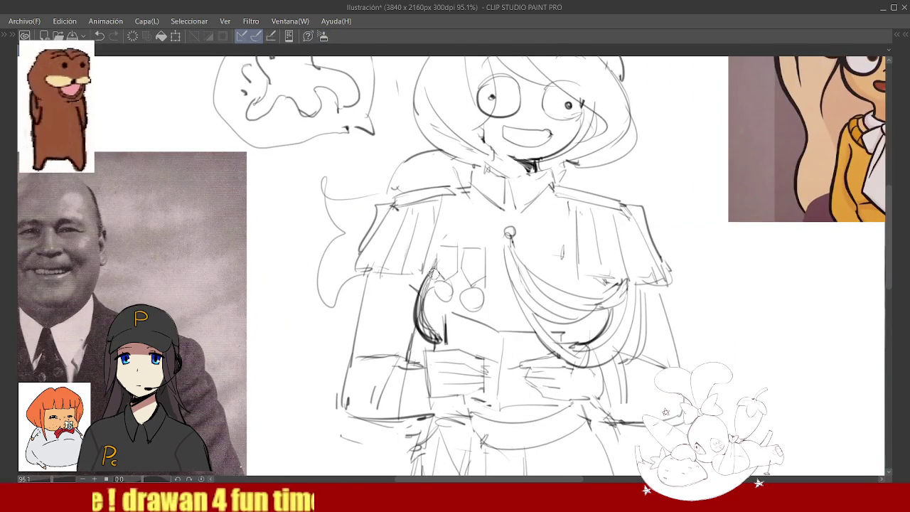
pyautogui.scroll(-4, 478, 258)
pyautogui.scroll(-1, 545, 257)
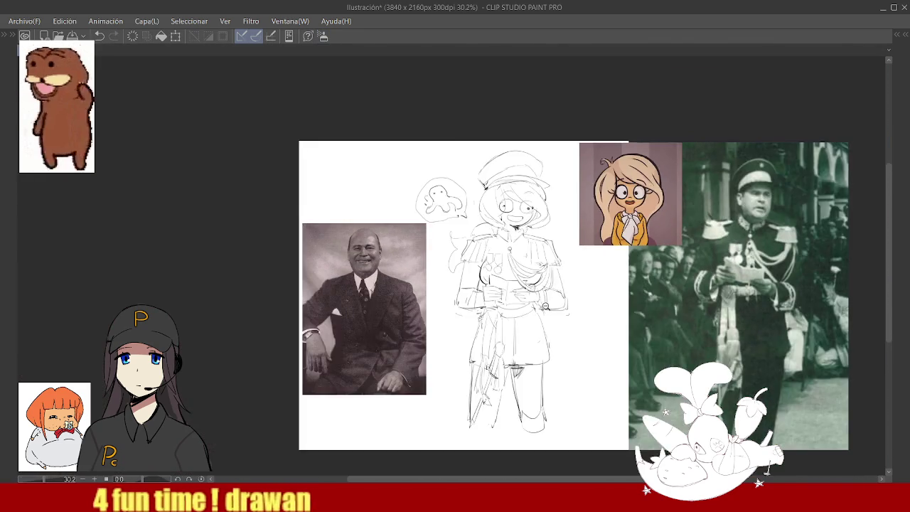
pyautogui.scroll(2, 546, 257)
pyautogui.scroll(3, 574, 221)
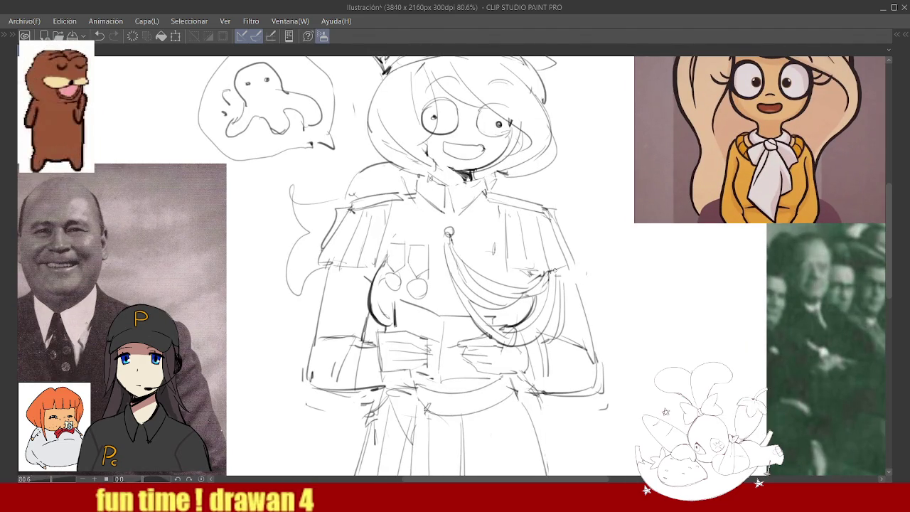
# - Add a short stroke on the torso's right side and wavy hair strands beside the left shoulder
pyautogui.moveTo(572, 273); pyautogui.dragTo(577, 299)
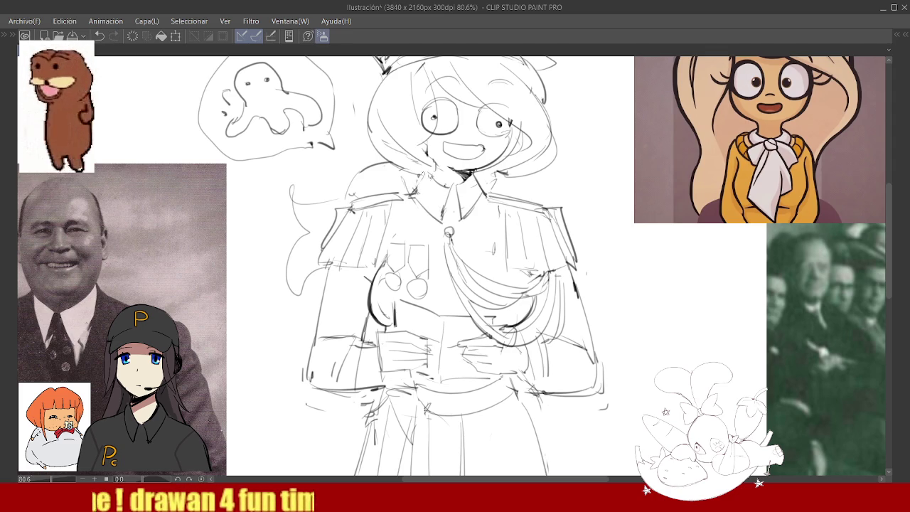
pyautogui.scroll(1, 490, 186)
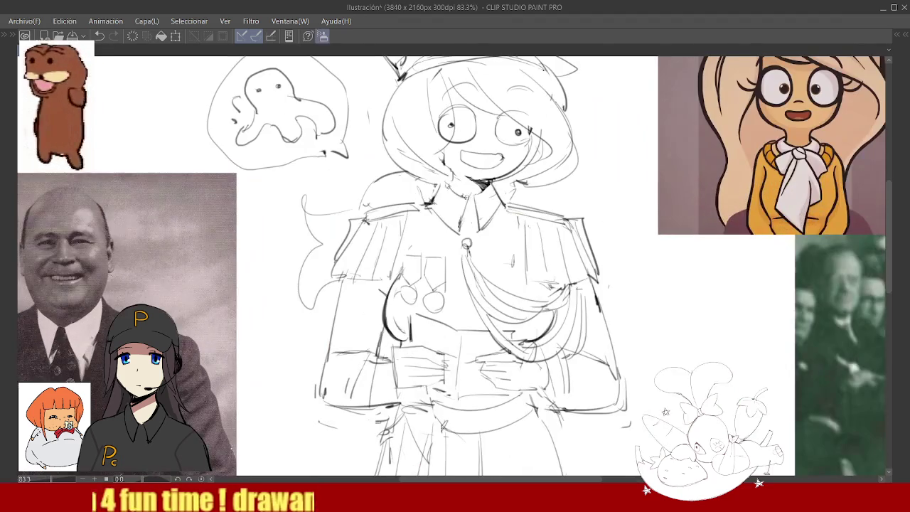
pyautogui.scroll(1, 491, 188)
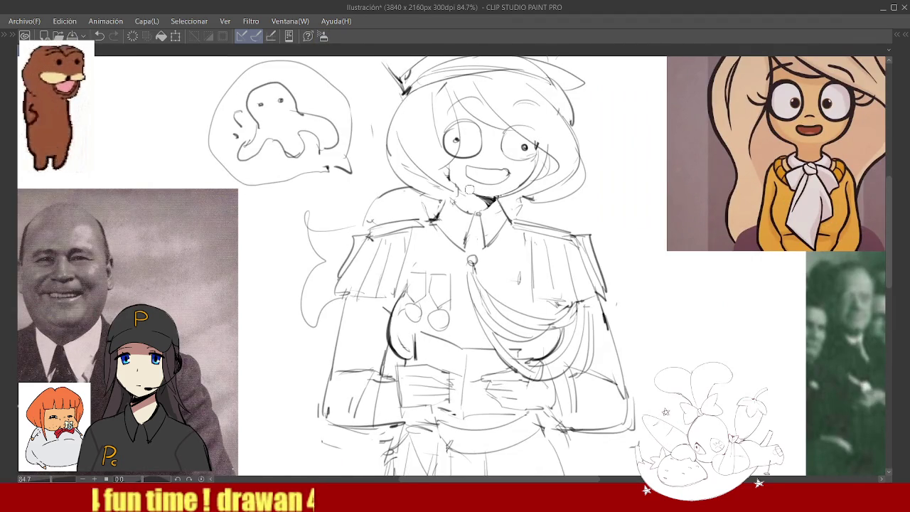
pyautogui.scroll(-1, 469, 187)
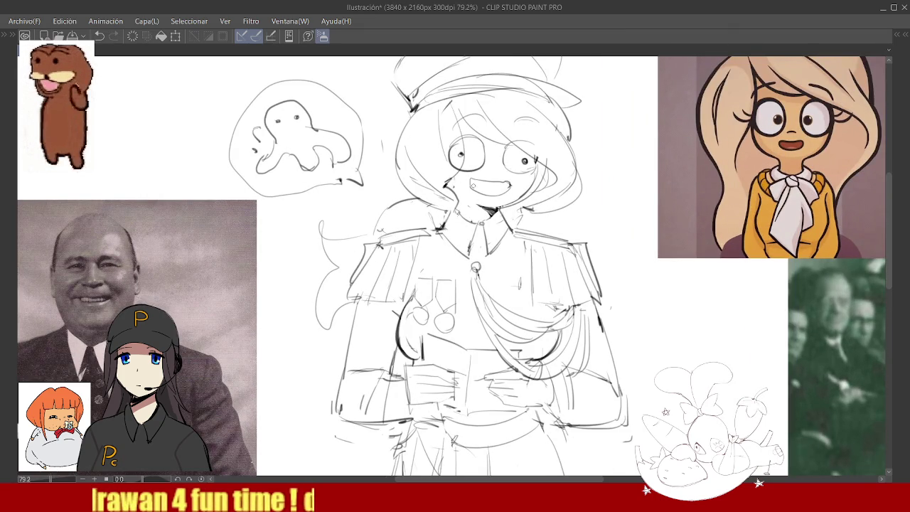
pyautogui.scroll(1, 458, 175)
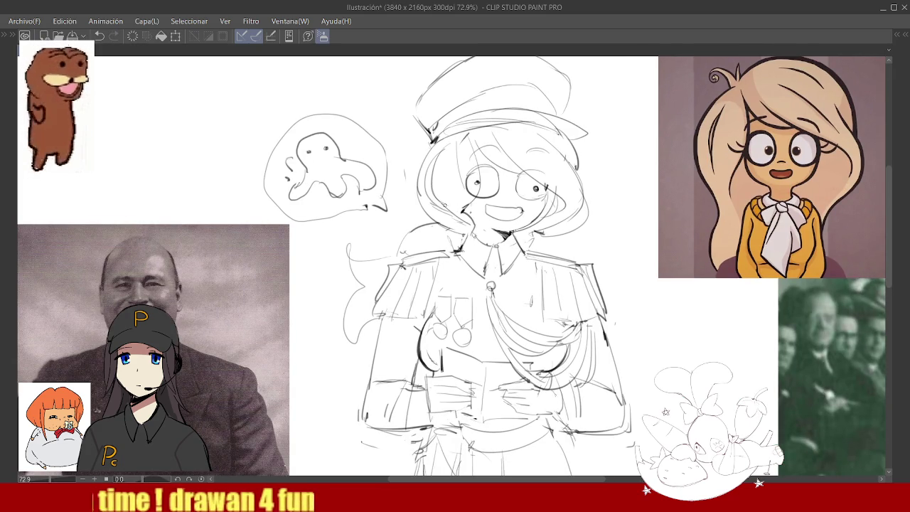
pyautogui.moveTo(347, 243)
pyautogui.mouseDown()
pyautogui.moveTo(355, 288)
pyautogui.moveTo(367, 270)
pyautogui.moveTo(342, 307)
pyautogui.moveTo(380, 321)
pyautogui.mouseUp()
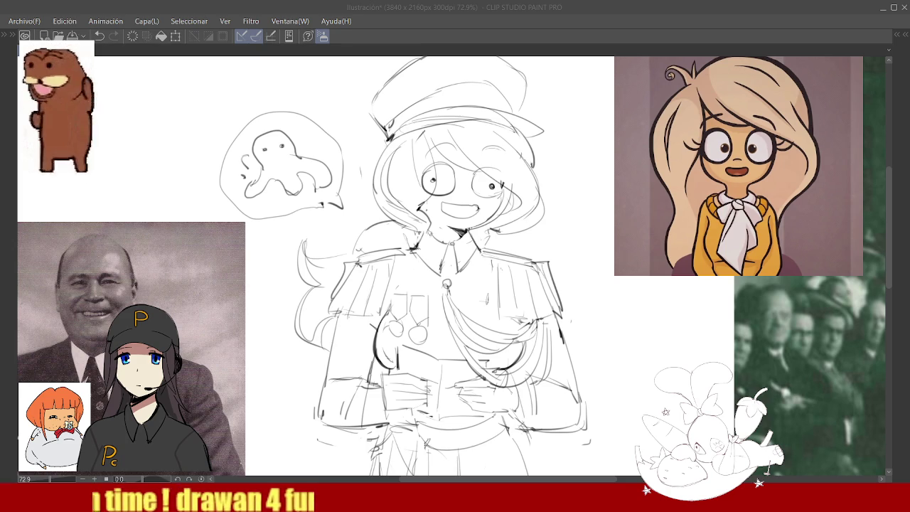
# - Erase the curled corners of the girl's mouth
pyautogui.hotkey('alt', 'Tab')
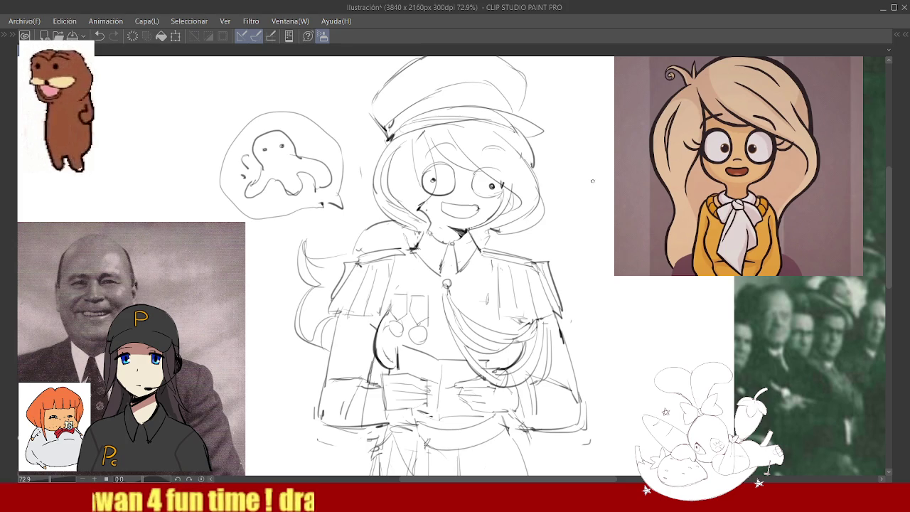
pyautogui.scroll(4, 541, 194)
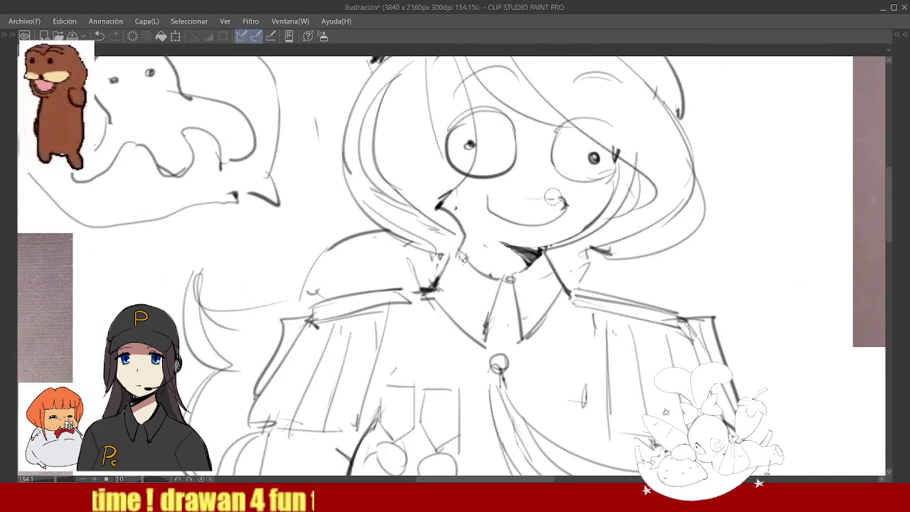
pyautogui.moveTo(555, 214)
pyautogui.mouseDown()
pyautogui.moveTo(505, 218)
pyautogui.moveTo(547, 223)
pyautogui.mouseUp()
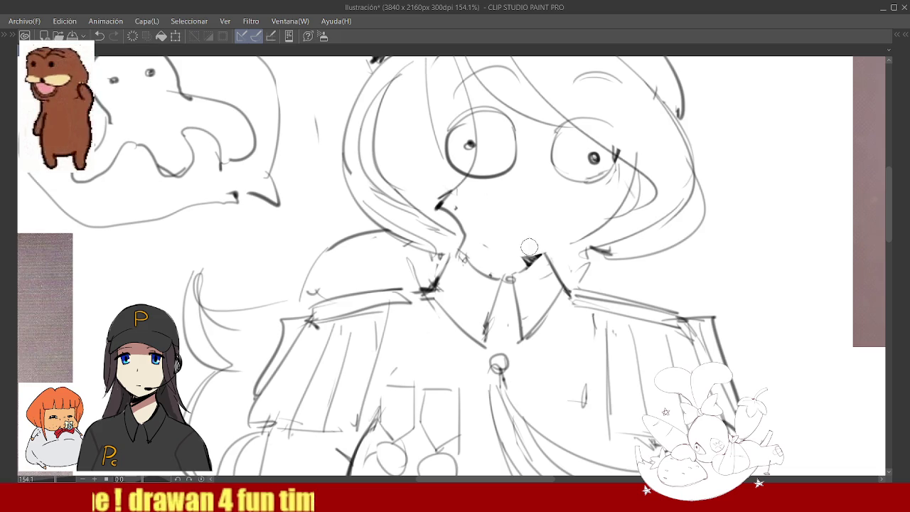
# - Draw the right cheek line down to the chin, redoing it once more cleanly
pyautogui.scroll(-5, 561, 234)
pyautogui.scroll(3, 540, 213)
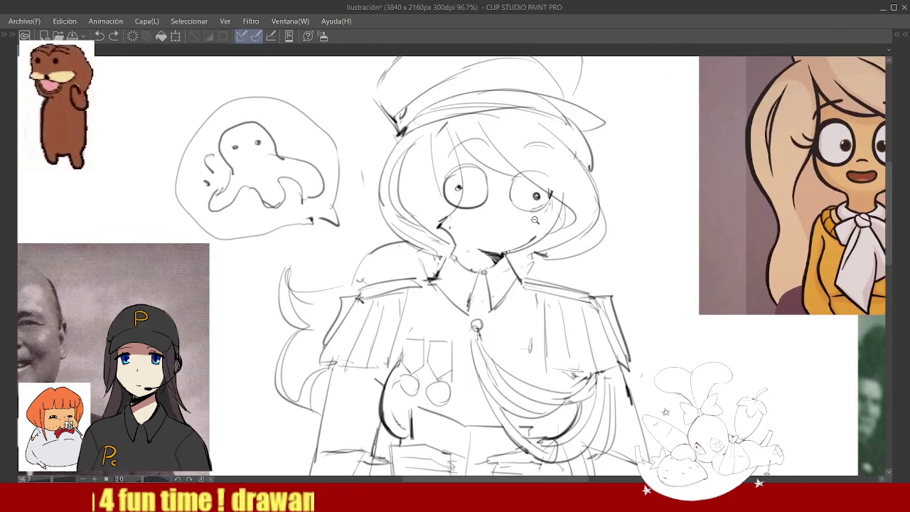
pyautogui.scroll(1, 540, 211)
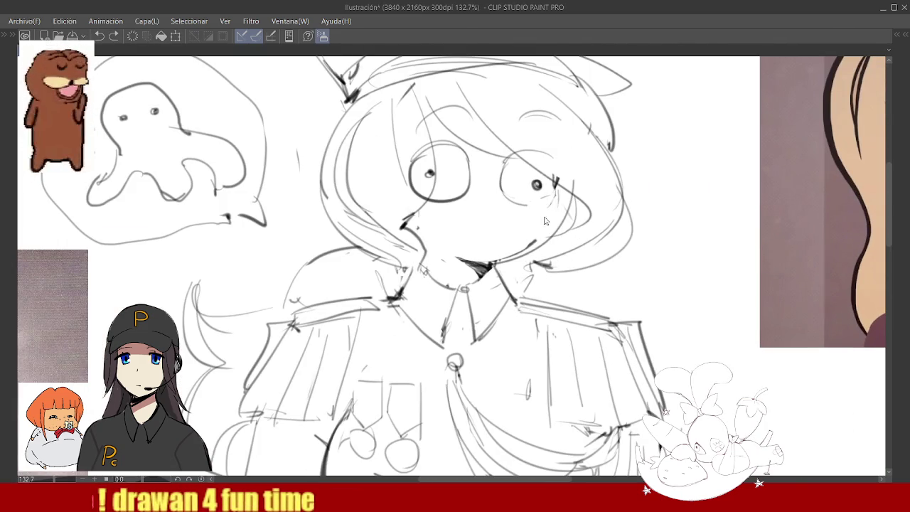
pyautogui.moveTo(557, 187); pyautogui.dragTo(531, 242)
pyautogui.hotkey('ctrl', 'z')
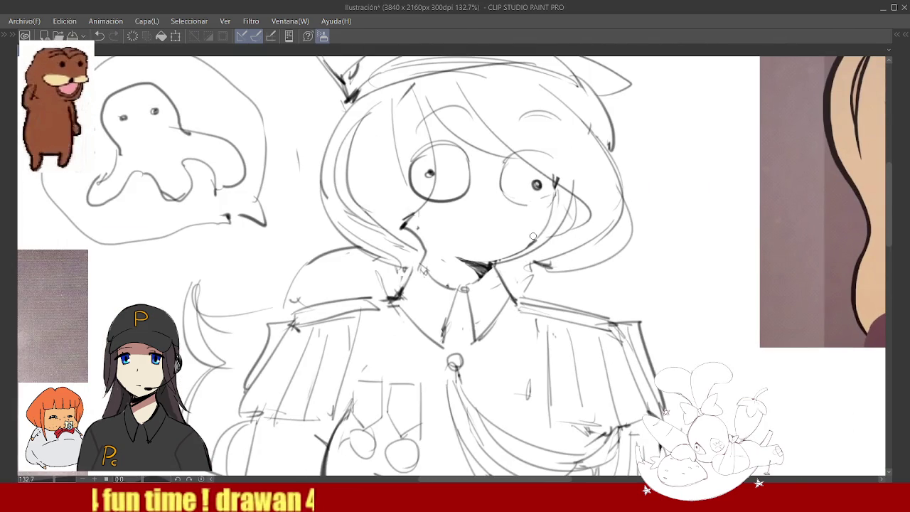
pyautogui.moveTo(551, 194); pyautogui.dragTo(506, 256)
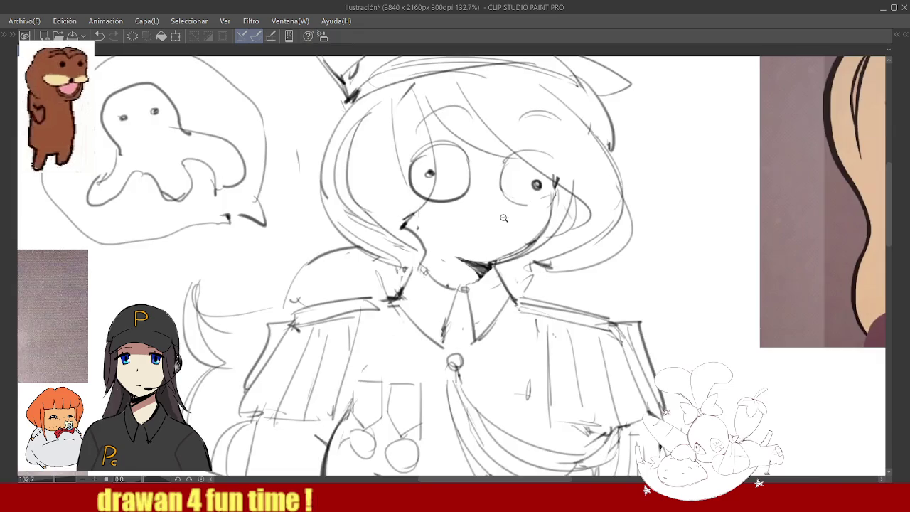
pyautogui.scroll(-3, 503, 218)
pyautogui.scroll(2, 515, 192)
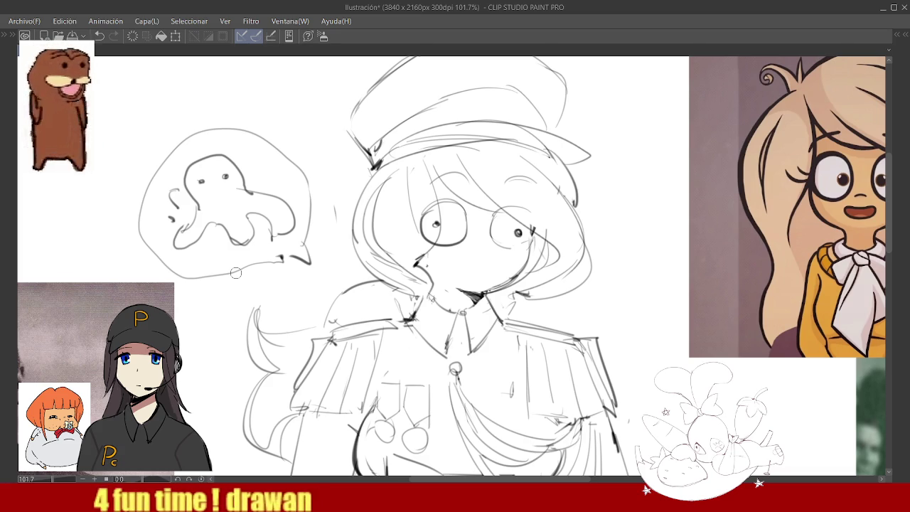
# - Undo the dark jaw line under the mouth and sketch an open-mouth smile instead
pyautogui.hotkey('ctrl', '-')
pyautogui.scroll(5, 511, 245)
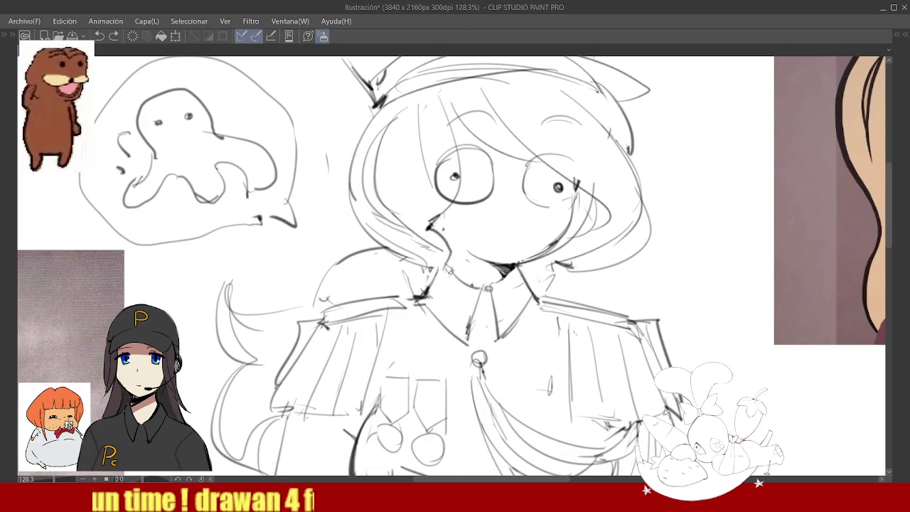
pyautogui.moveTo(515, 264); pyautogui.dragTo(456, 254)
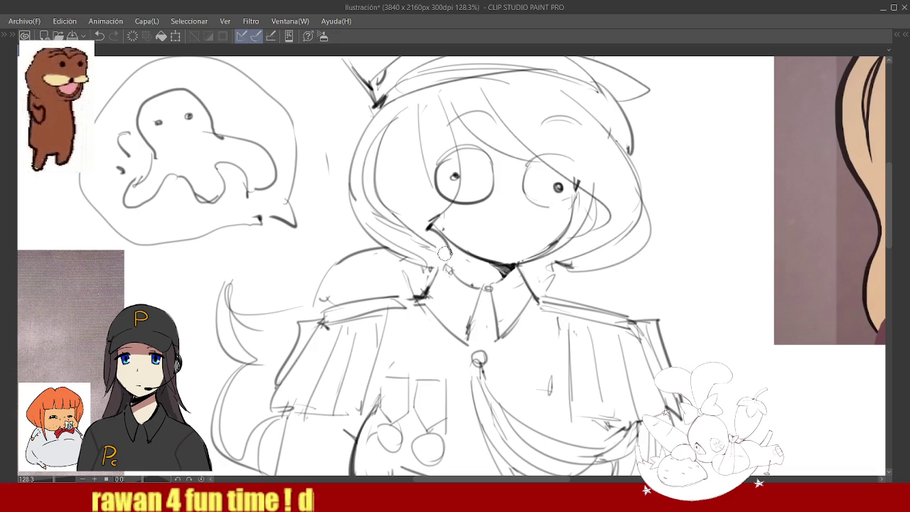
pyautogui.hotkey('ctrl', 'z')
pyautogui.hotkey('ctrl', 'z')
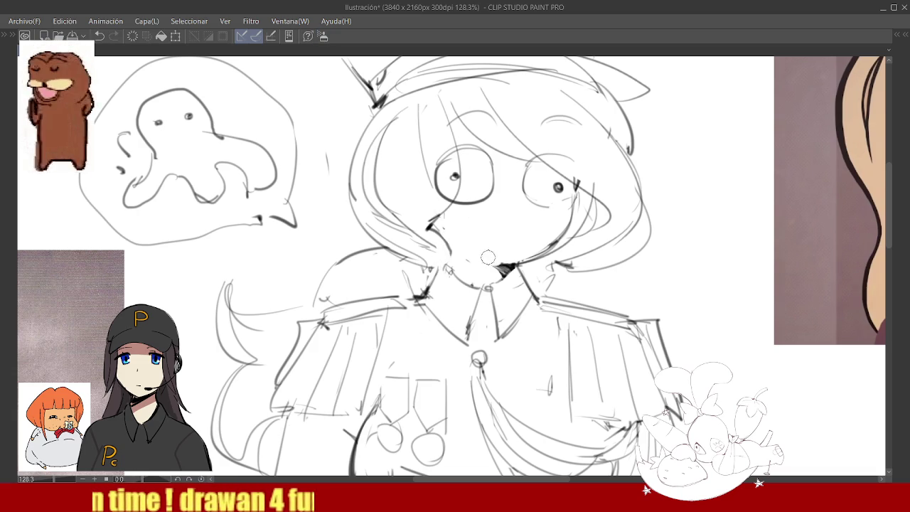
pyautogui.moveTo(529, 227); pyautogui.dragTo(467, 229)
pyautogui.hotkey('ctrl', 'z')
pyautogui.moveTo(531, 226)
pyautogui.mouseDown()
pyautogui.moveTo(482, 235)
pyautogui.moveTo(530, 246)
pyautogui.mouseUp()
pyautogui.scroll(-5, 504, 234)
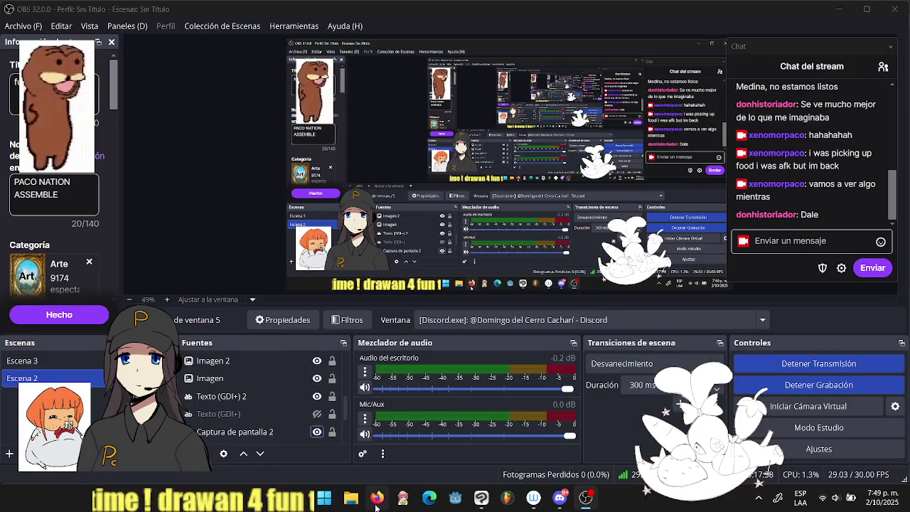
# - Return Firefox to the YouTube home feed and close the still-playing mix video
pyautogui.hotkey('alt', 'Tab')
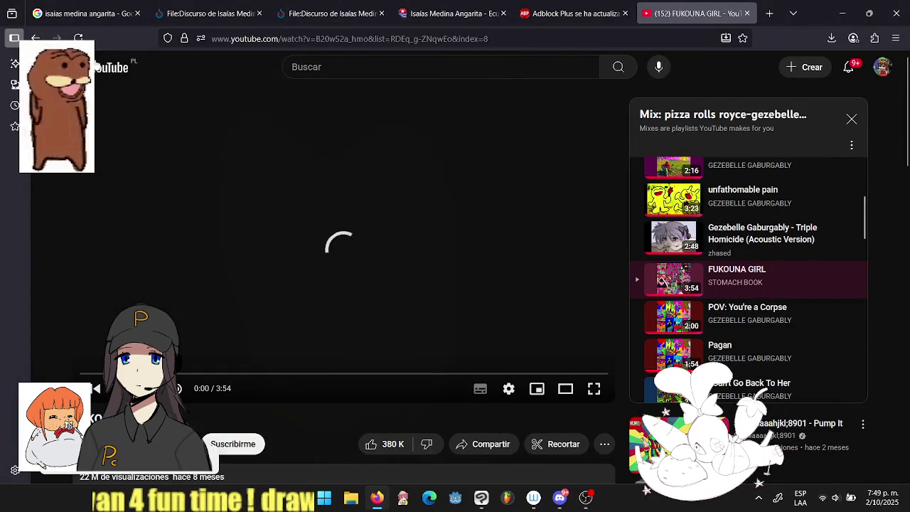
pyautogui.click(98, 67)
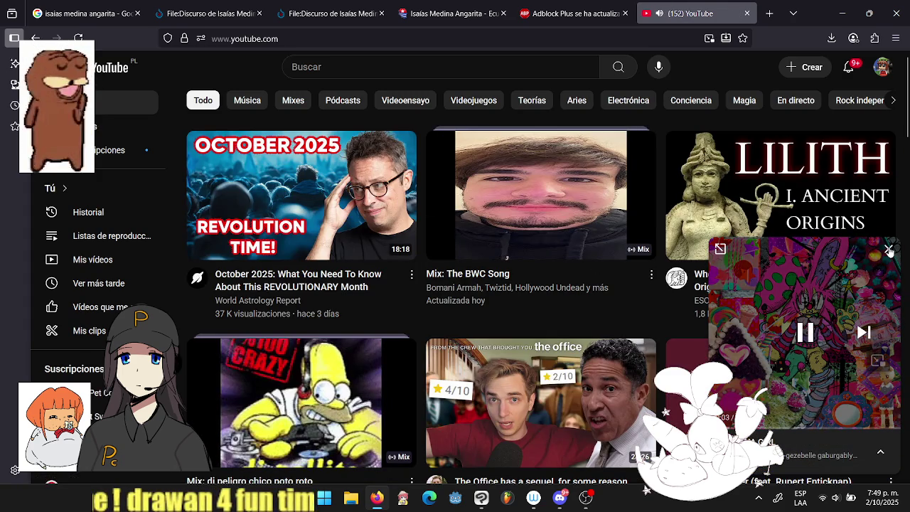
pyautogui.click(888, 248)
# - Scroll down the recommendations and open the 'Adam Friedland mogs Destiny for 15 minutes' video
pyautogui.scroll(-2, 663, 246)
pyautogui.scroll(-3, 663, 246)
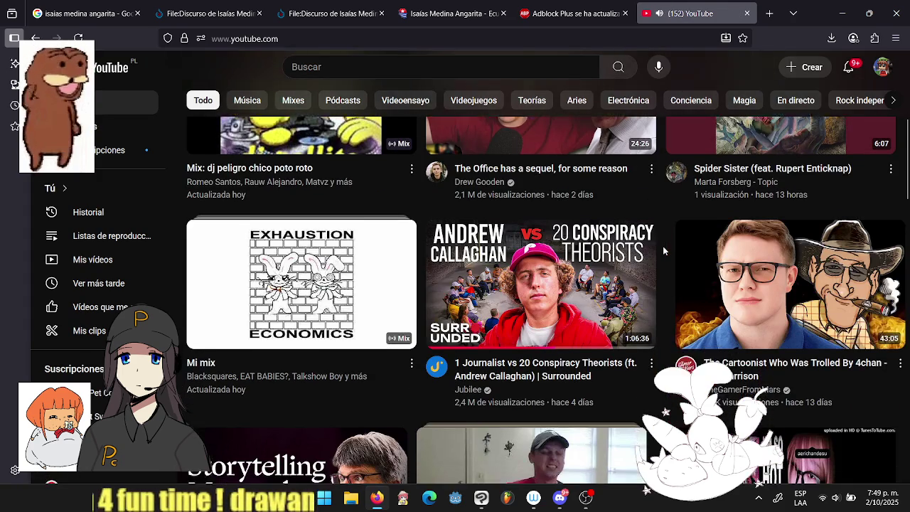
pyautogui.scroll(-3, 662, 251)
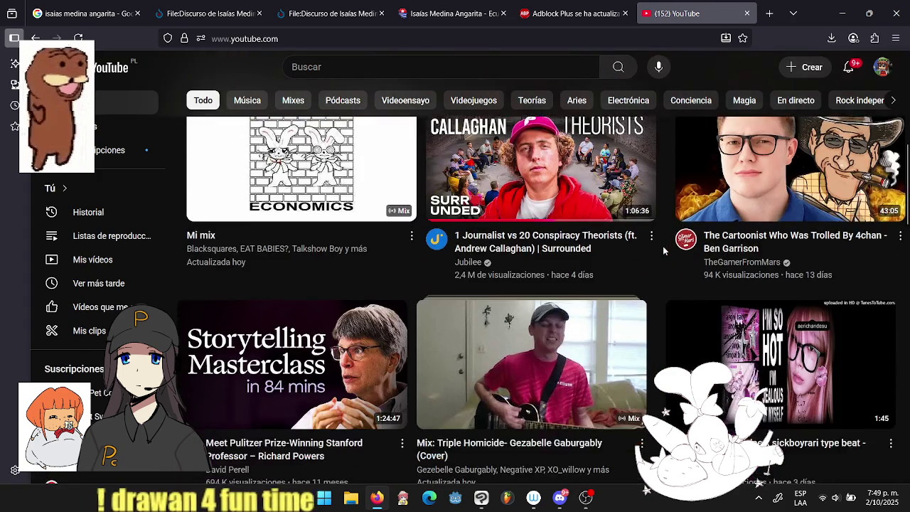
pyautogui.scroll(-3, 662, 246)
pyautogui.scroll(-3, 663, 246)
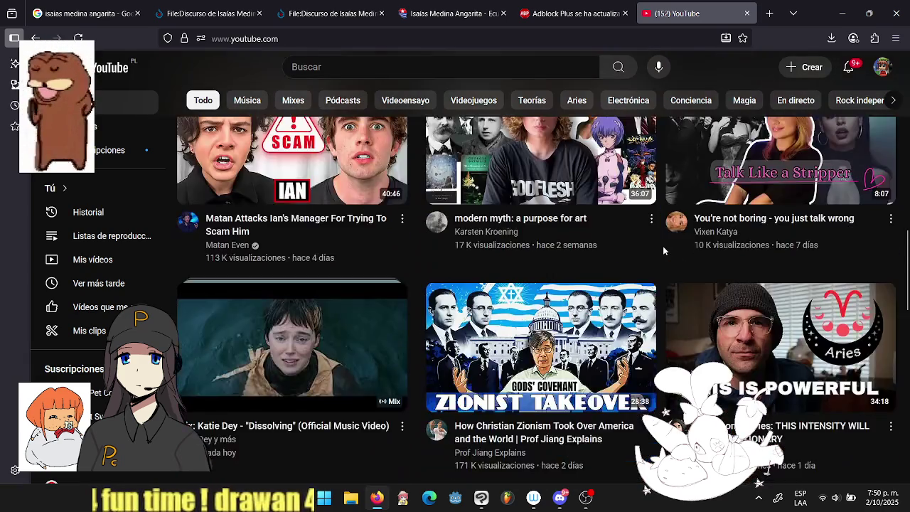
pyautogui.scroll(-3, 662, 246)
pyautogui.scroll(-1, 663, 249)
pyautogui.scroll(-2, 664, 252)
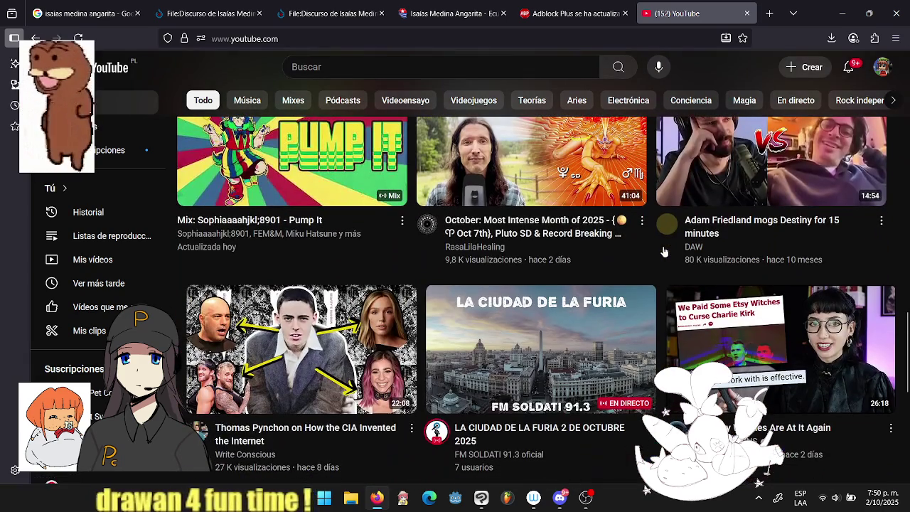
pyautogui.click(759, 185)
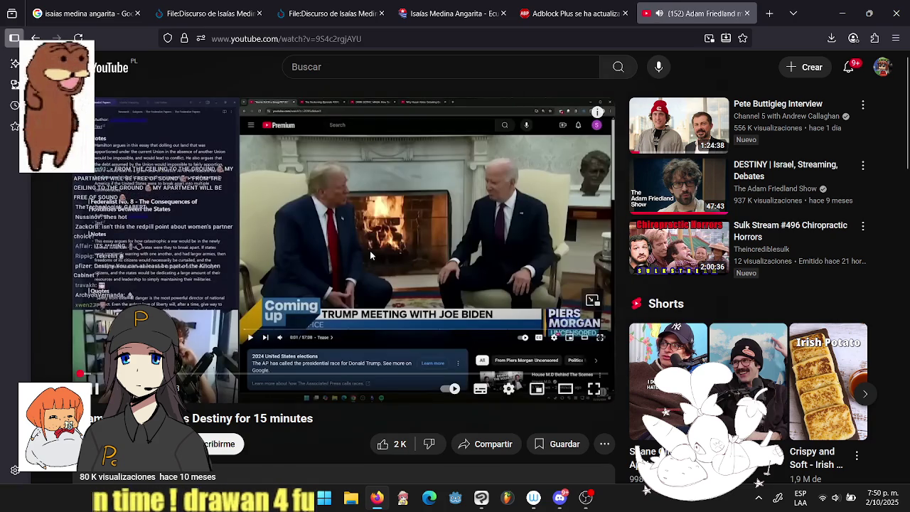
# - Play the Adam Friedland video fullscreen with subtitles turned on
pyautogui.doubleClick(412, 248)
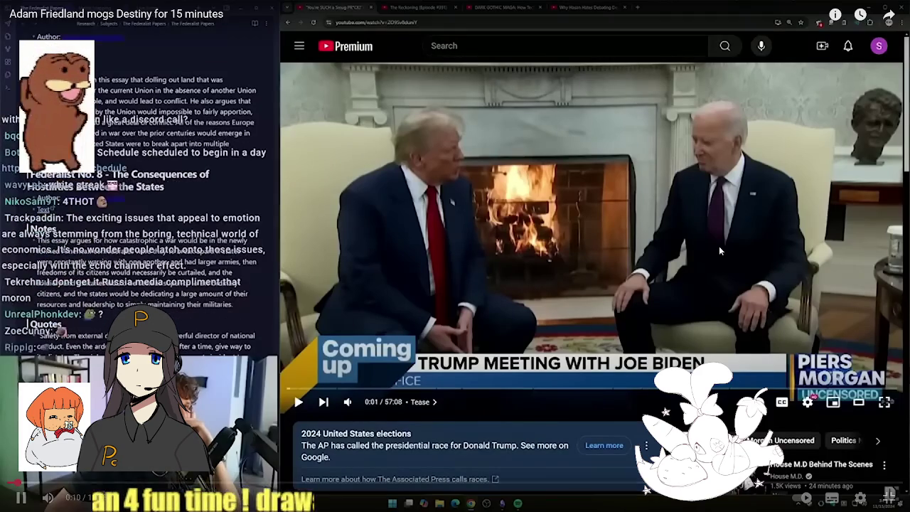
pyautogui.press('c')
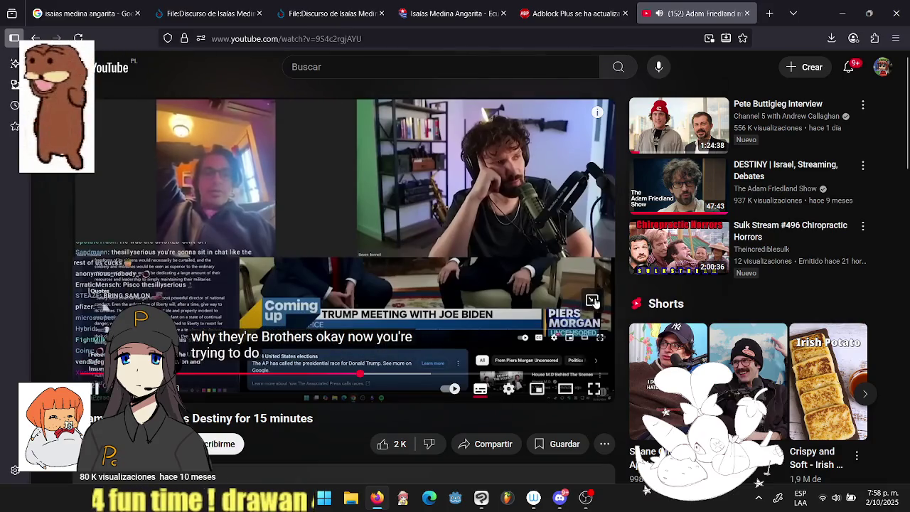
# - Pop the Adam Friedland video out into a picture-in-picture window
pyautogui.click(592, 299)
pyautogui.moveTo(585, 497)
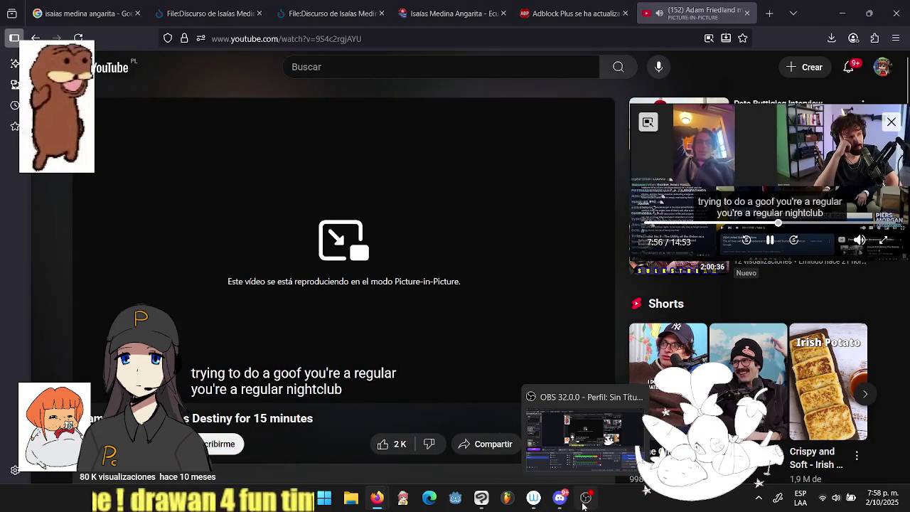
# - In OBS, toggle visibility of Captura de pantalla 2 and Captura de ventana 3 in Fuentes
pyautogui.click(586, 497)
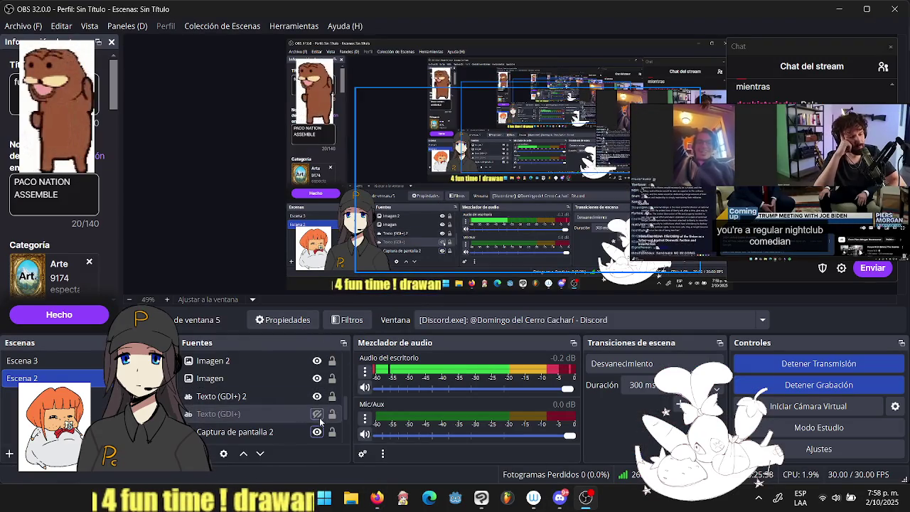
pyautogui.click(317, 432)
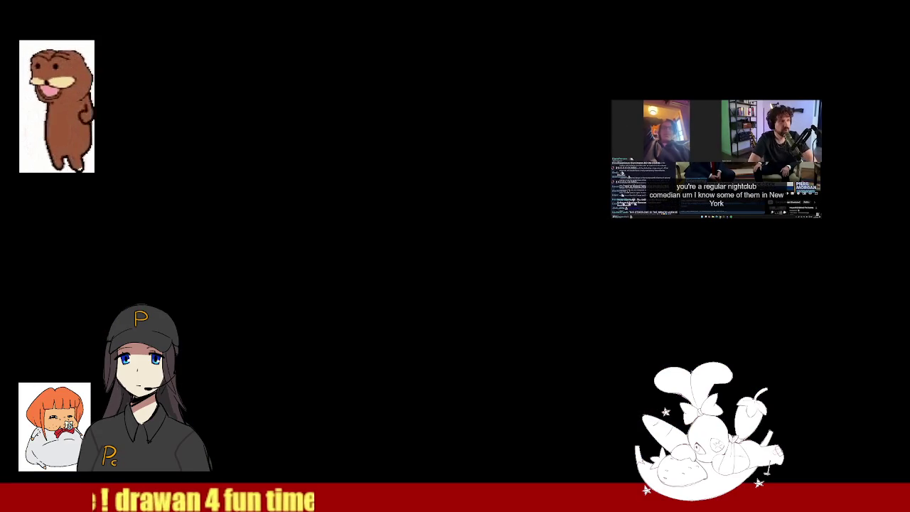
pyautogui.click(317, 431)
pyautogui.scroll(3, 334, 405)
pyautogui.click(327, 398)
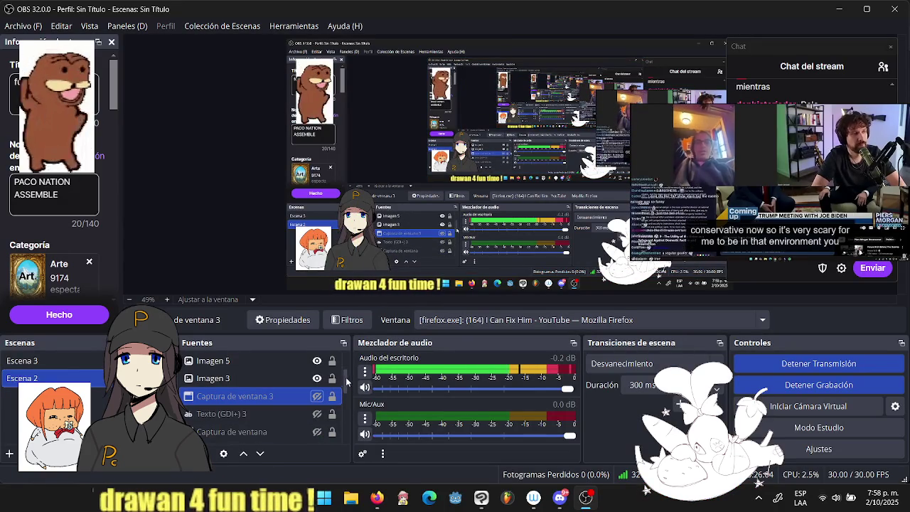
pyautogui.click(317, 431)
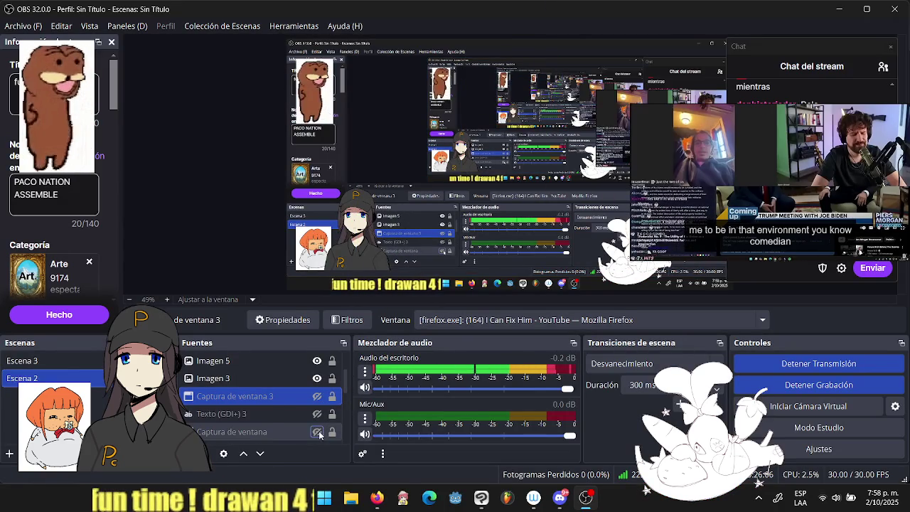
pyautogui.click(317, 431)
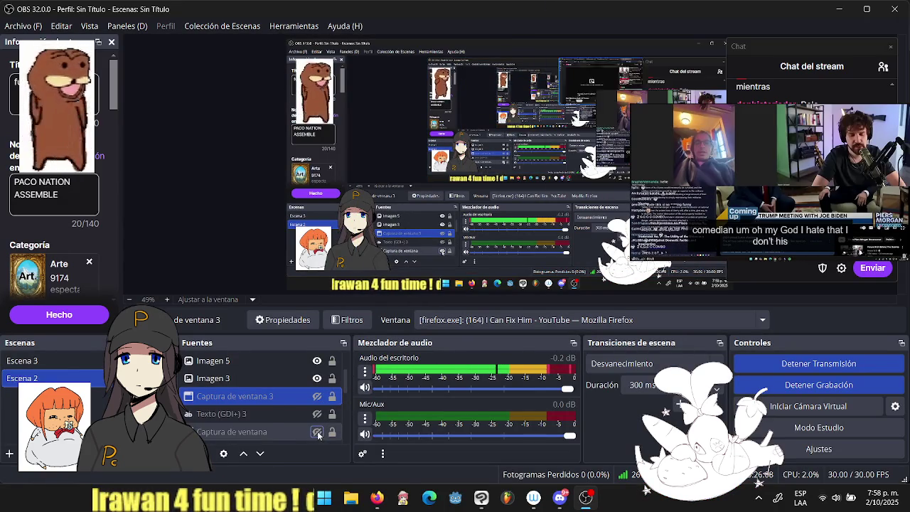
pyautogui.scroll(3, 344, 378)
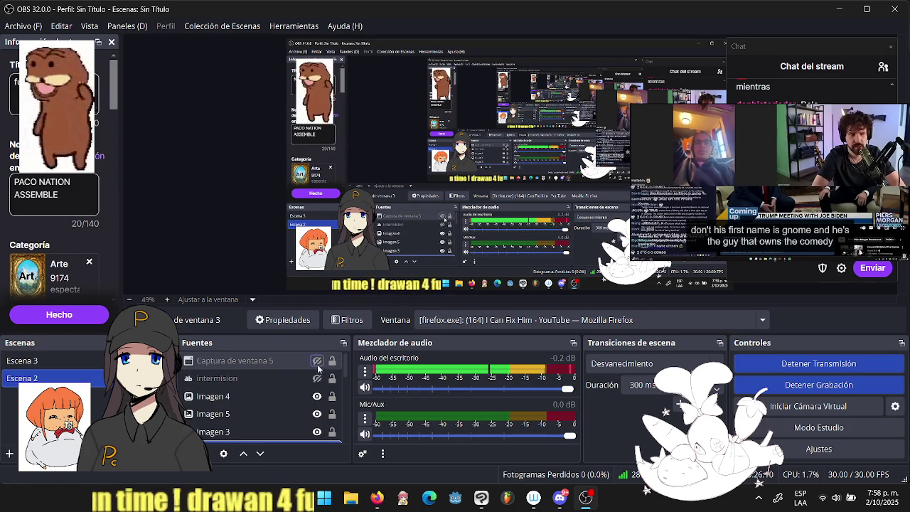
pyautogui.scroll(-4, 343, 372)
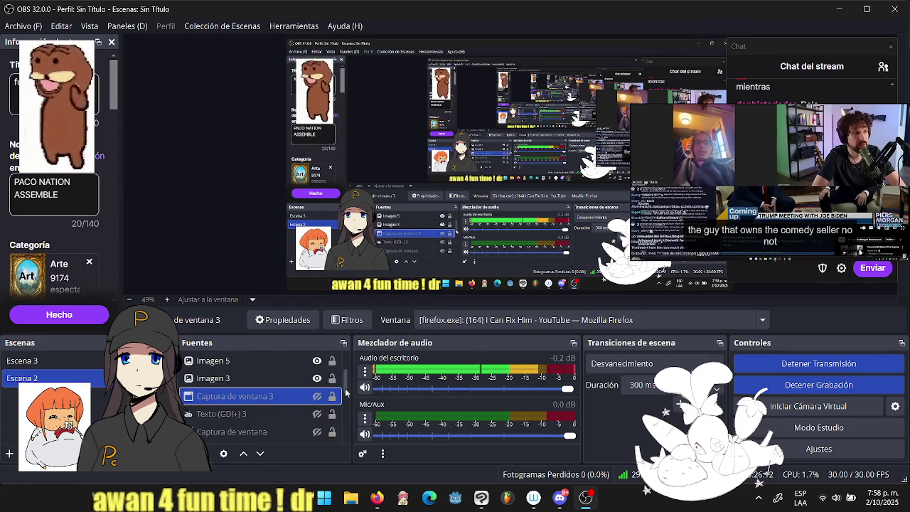
# - Toggle the remaining capture sources until the YouTube window capture shows in the layout
pyautogui.click(317, 413)
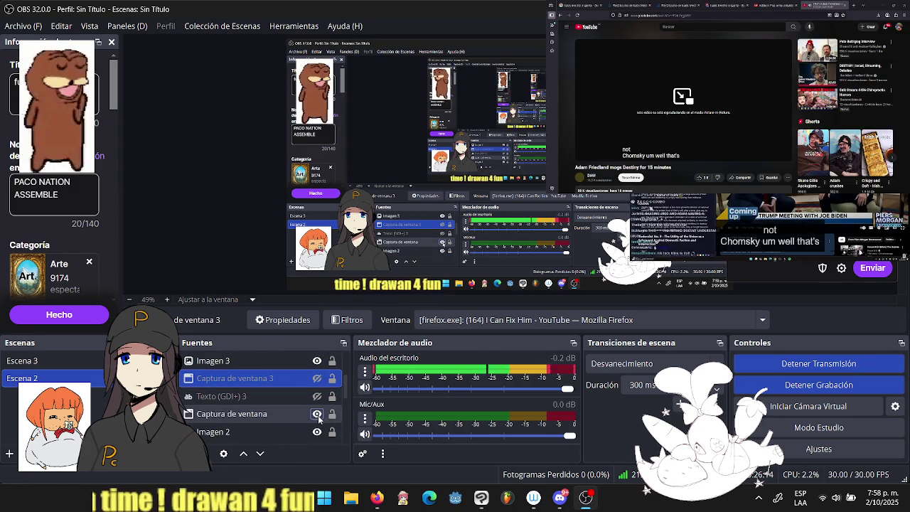
pyautogui.click(317, 414)
pyautogui.scroll(-2, 346, 398)
pyautogui.scroll(-1, 344, 403)
pyautogui.scroll(-2, 345, 405)
pyautogui.scroll(-1, 337, 406)
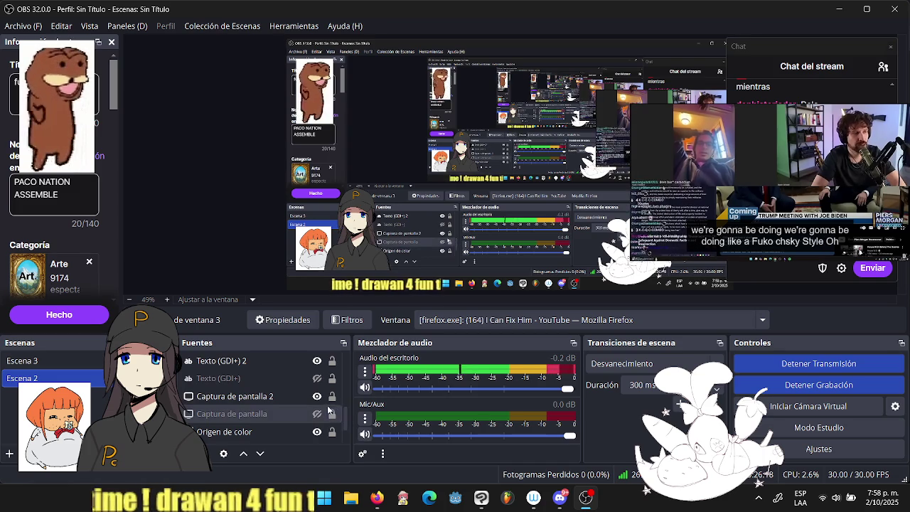
pyautogui.click(317, 396)
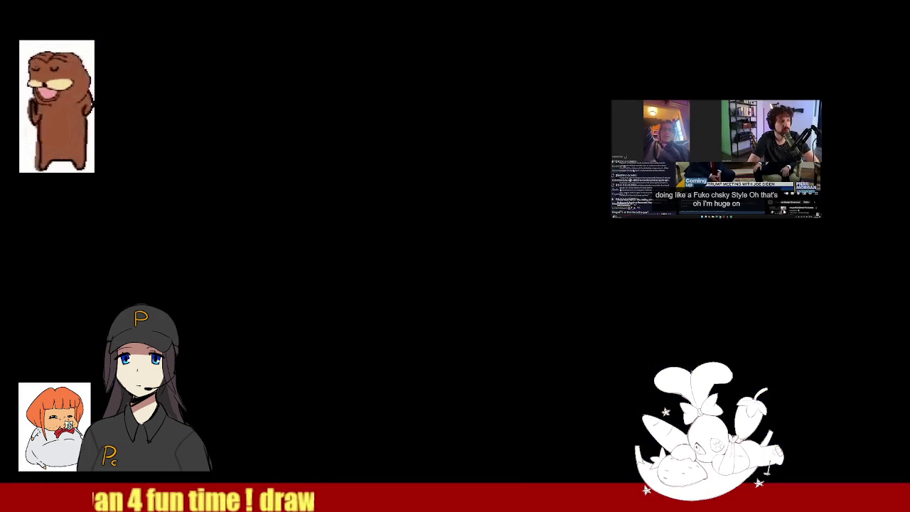
pyautogui.click(317, 378)
pyautogui.scroll(-1, 346, 420)
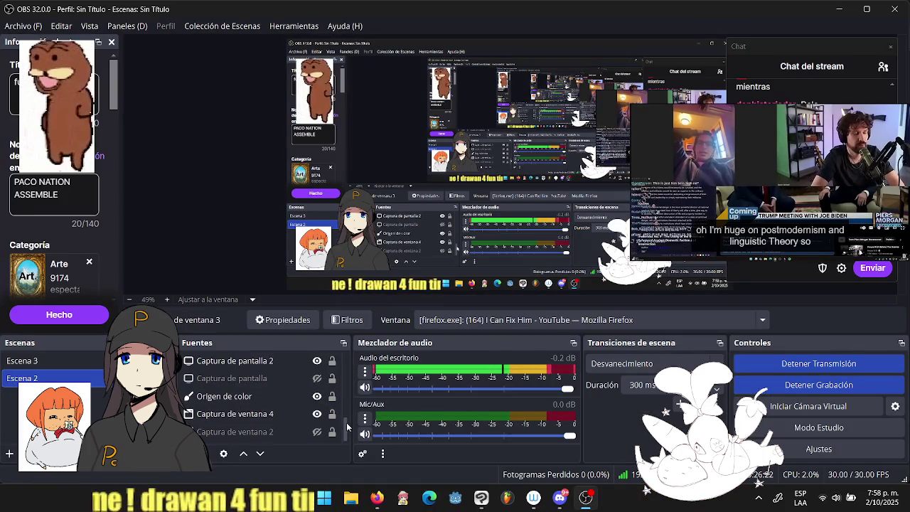
pyautogui.scroll(1, 345, 423)
pyautogui.scroll(-1, 344, 418)
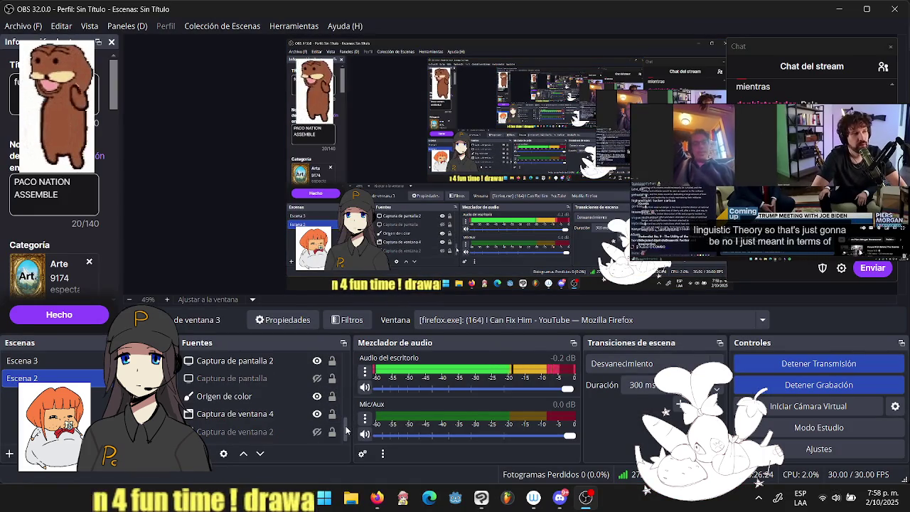
pyautogui.scroll(-3, 346, 427)
pyautogui.click(317, 396)
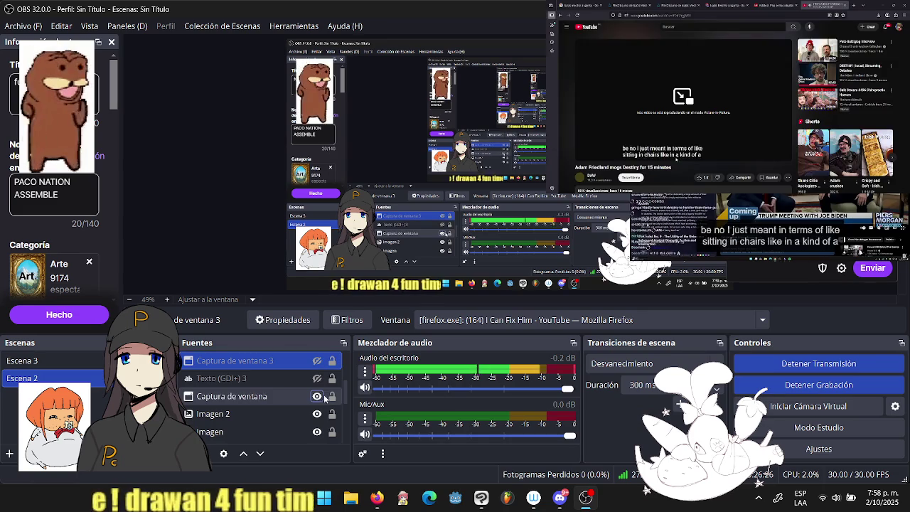
pyautogui.click(454, 113)
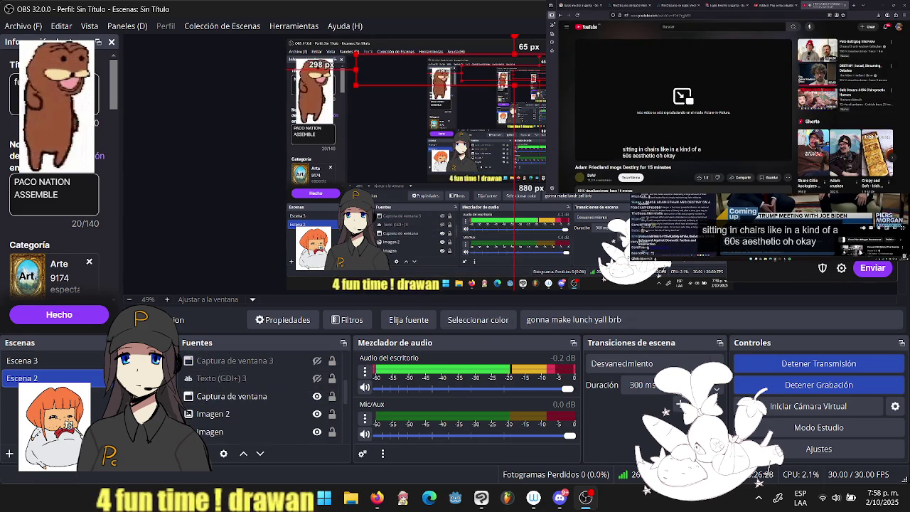
# - Add a window capture source named Captura de ventana 6 and pick Clip Studio Paint's window
pyautogui.click(256, 396)
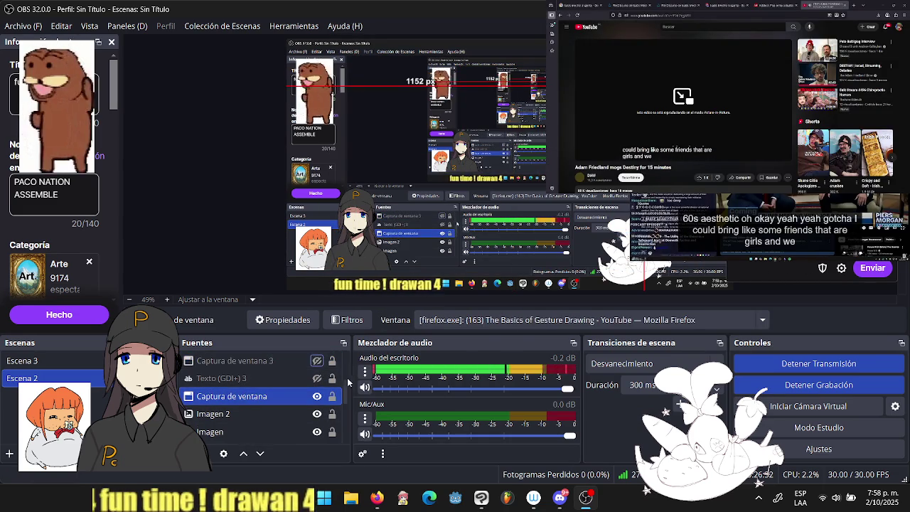
pyautogui.click(189, 453)
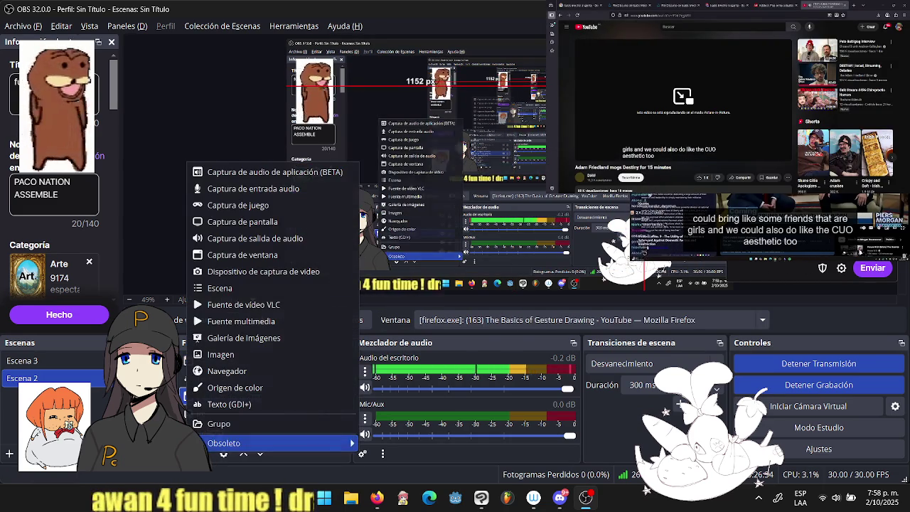
pyautogui.click(284, 255)
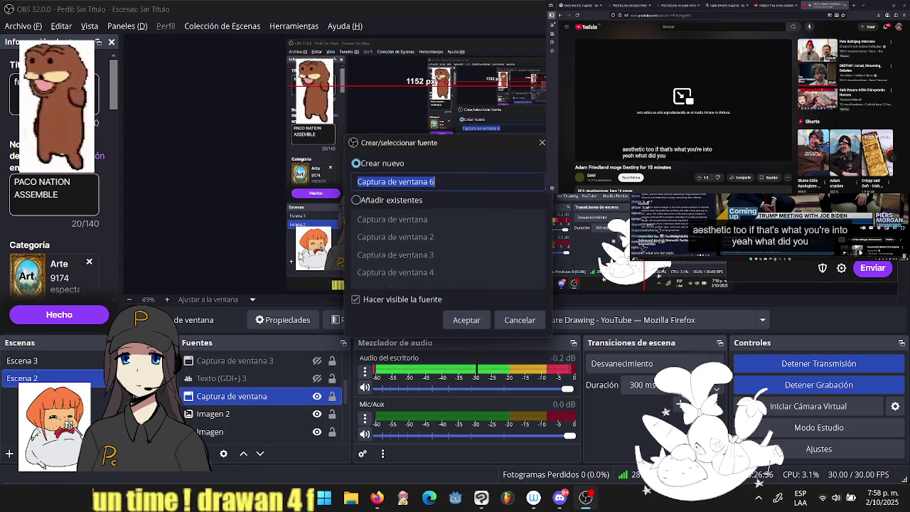
pyautogui.click(465, 319)
pyautogui.click(454, 257)
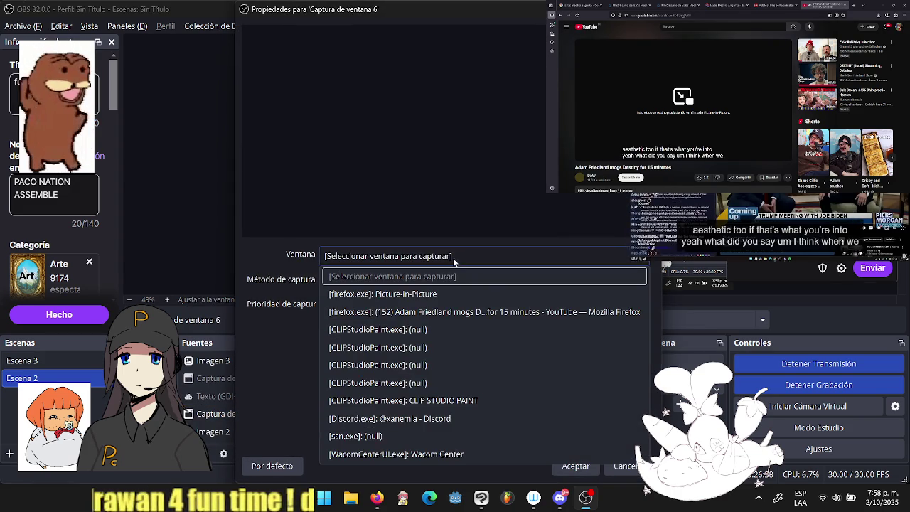
pyautogui.click(478, 400)
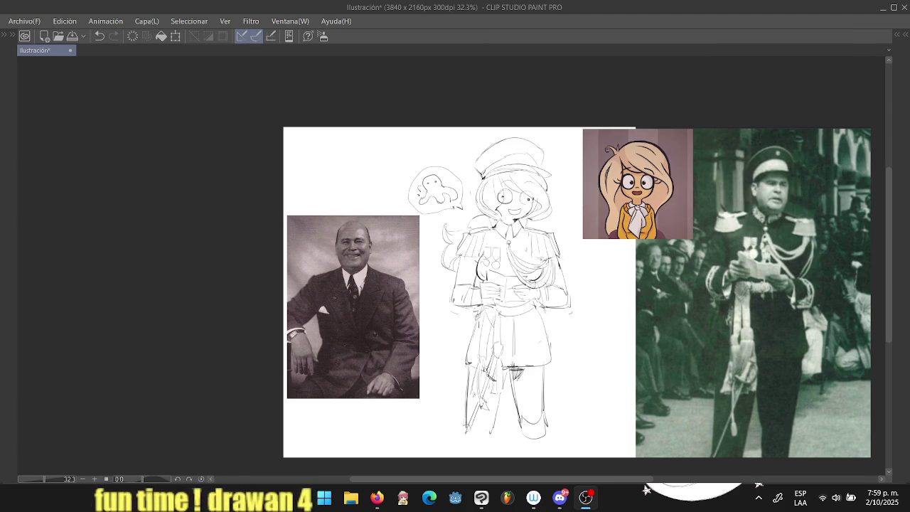
# - Shift Clip Studio and OBS aside, then move the video source up-left and enlarge it
pyautogui.moveTo(455, 7); pyautogui.dragTo(163, 102)
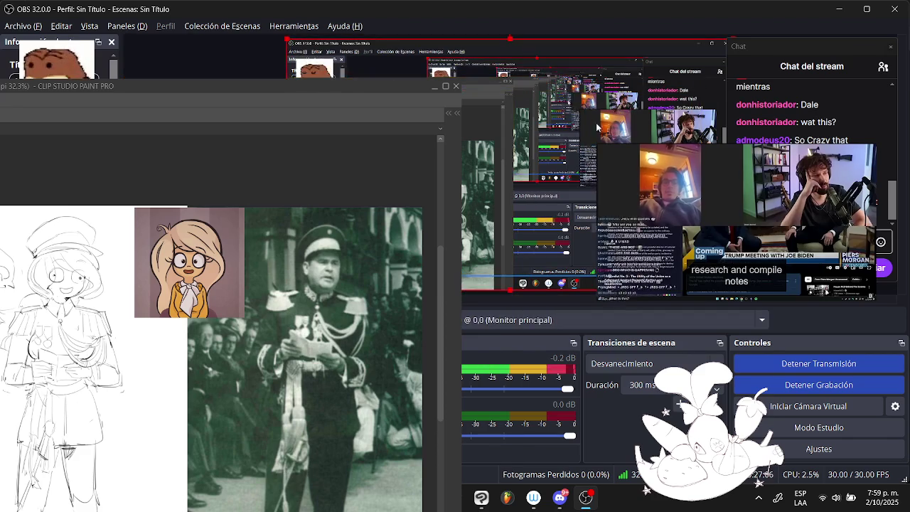
pyautogui.moveTo(596, 128); pyautogui.dragTo(383, 115)
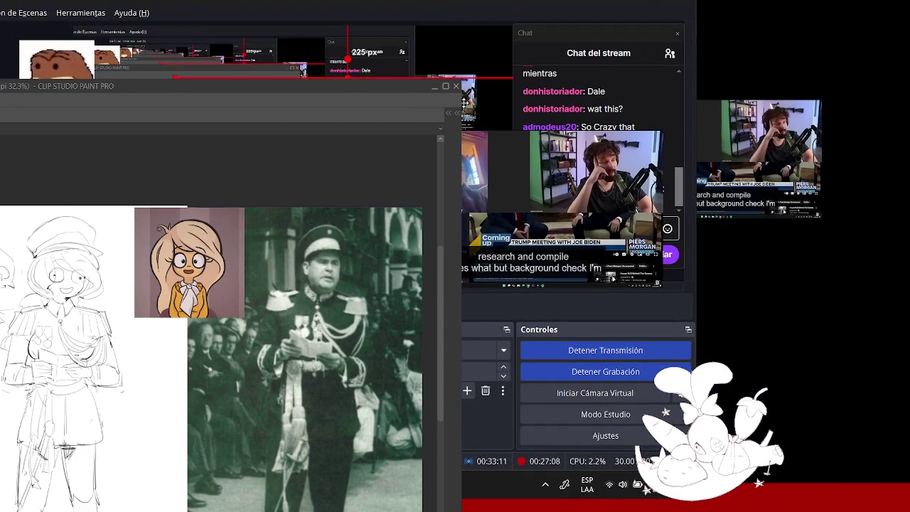
pyautogui.moveTo(473, 128); pyautogui.dragTo(491, 115)
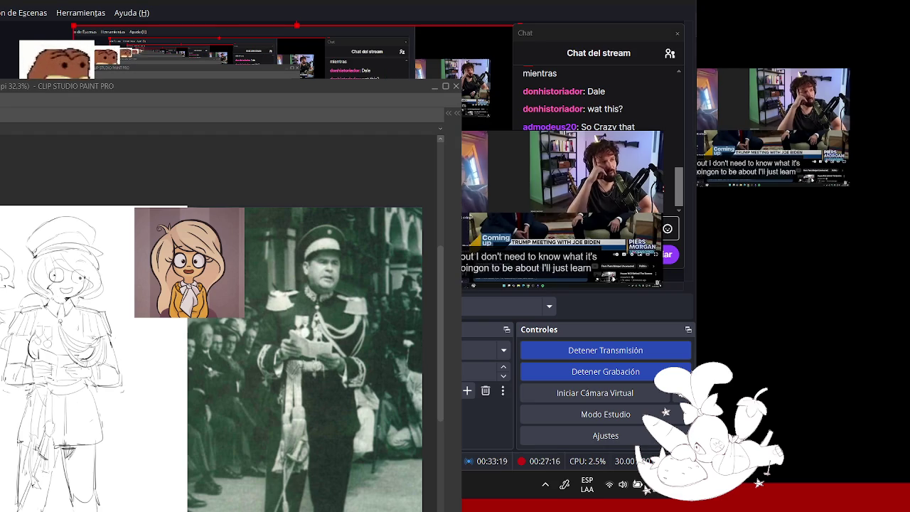
pyautogui.moveTo(490, 115); pyautogui.dragTo(494, 113)
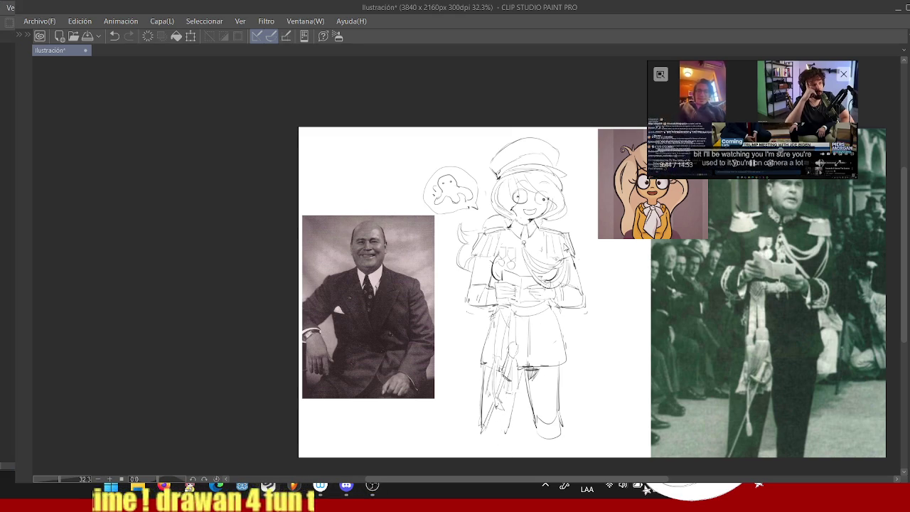
# - Focus the floating video player, then zoom the canvas in toward the uniformed girl's sketch
pyautogui.click(745, 109)
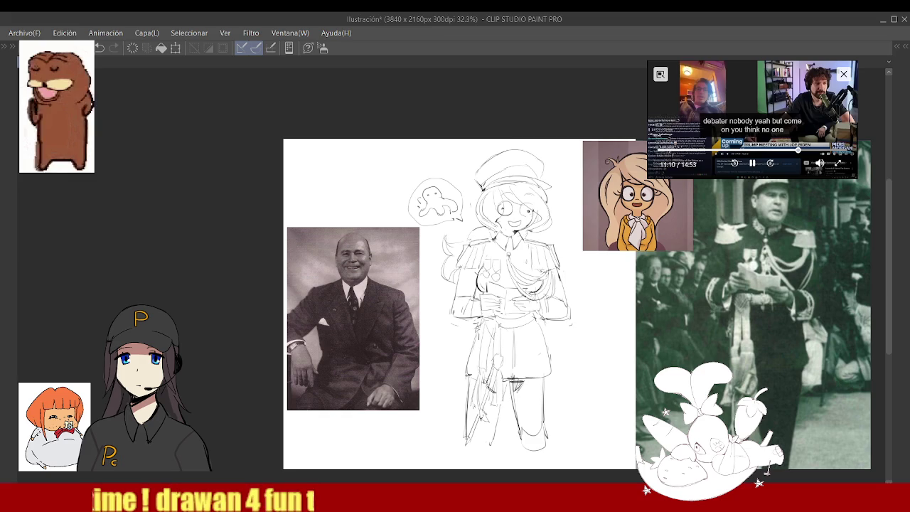
pyautogui.moveTo(441, 208); pyautogui.dragTo(462, 208)
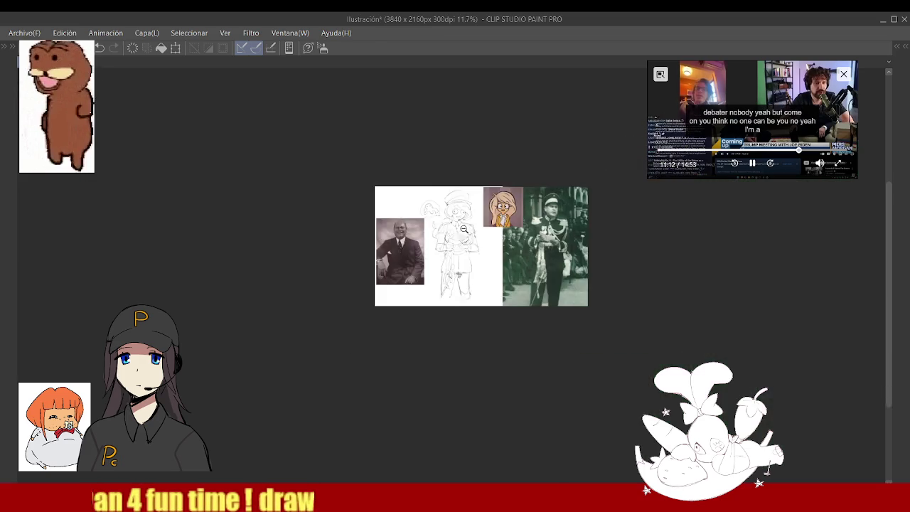
# - Zoom in on the face and draw a pupil in the left eye, undoing a stray stroke
pyautogui.scroll(3, 426, 175)
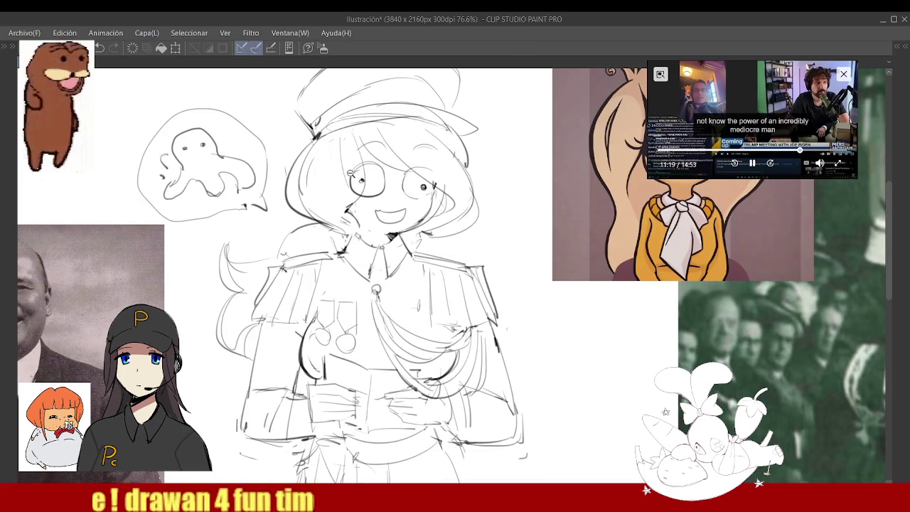
pyautogui.scroll(-3, 393, 175)
pyautogui.scroll(3, 393, 175)
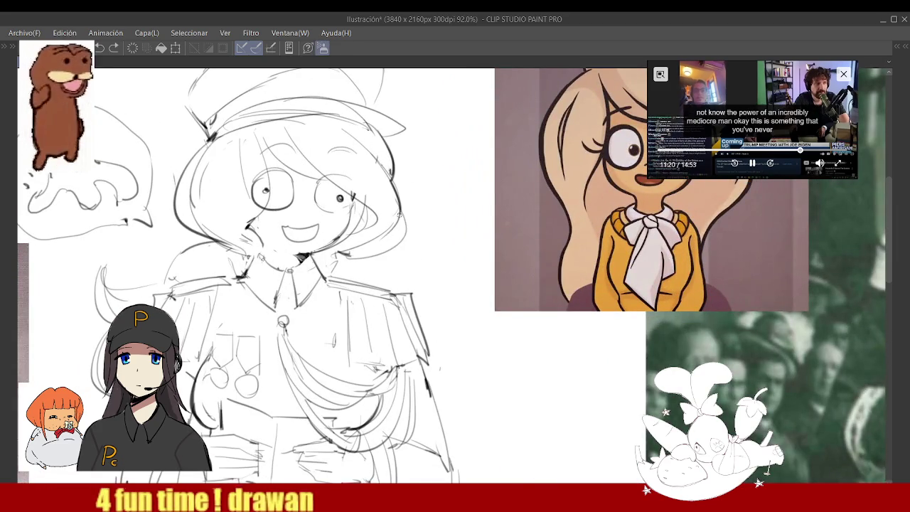
pyautogui.scroll(1, 390, 193)
pyautogui.scroll(2, 354, 167)
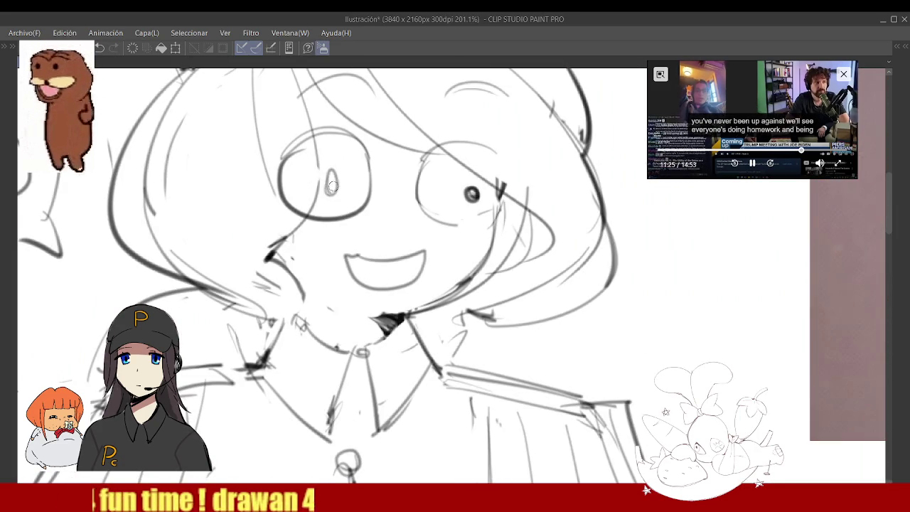
pyautogui.moveTo(331, 171); pyautogui.dragTo(328, 173)
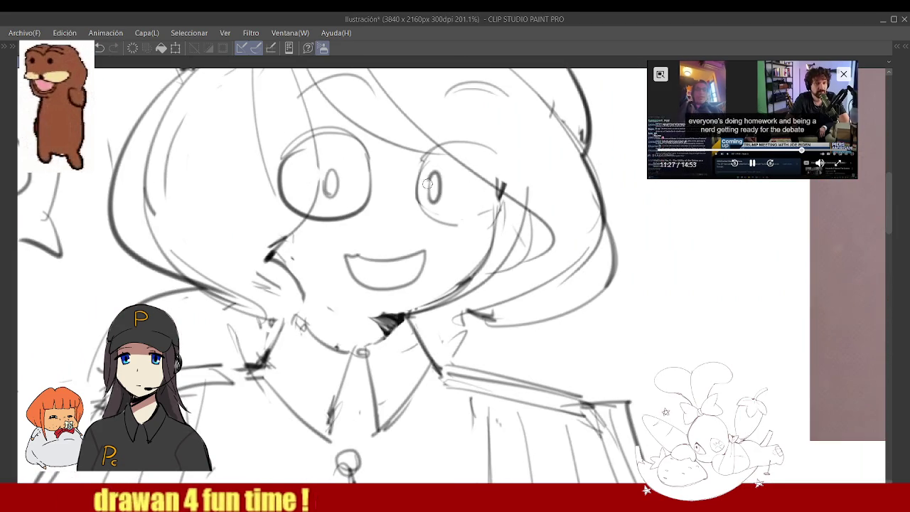
pyautogui.scroll(-4, 430, 189)
pyautogui.scroll(1, 418, 179)
pyautogui.scroll(2, 416, 199)
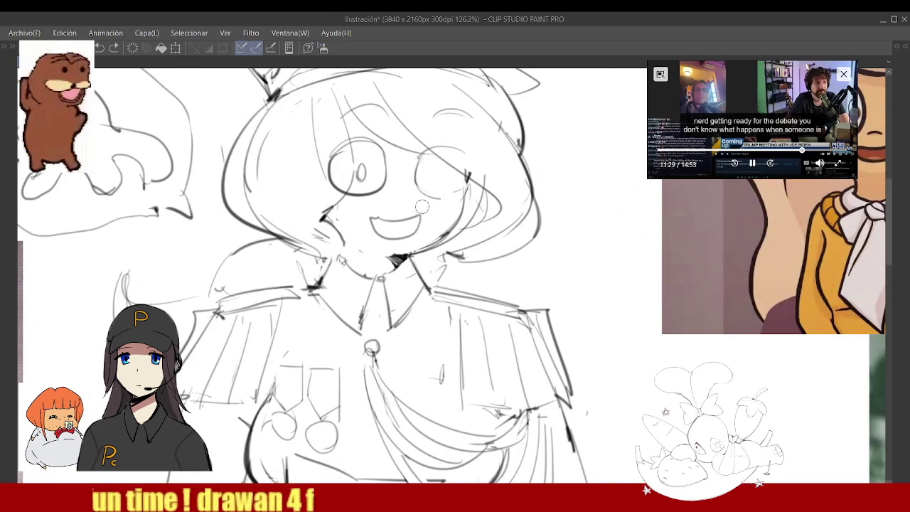
pyautogui.hotkey('ctrl', 'z')
# - Fill the left pupil in black, undo that stroke, and redraw the right cheek and jaw line
pyautogui.scroll(-3, 368, 220)
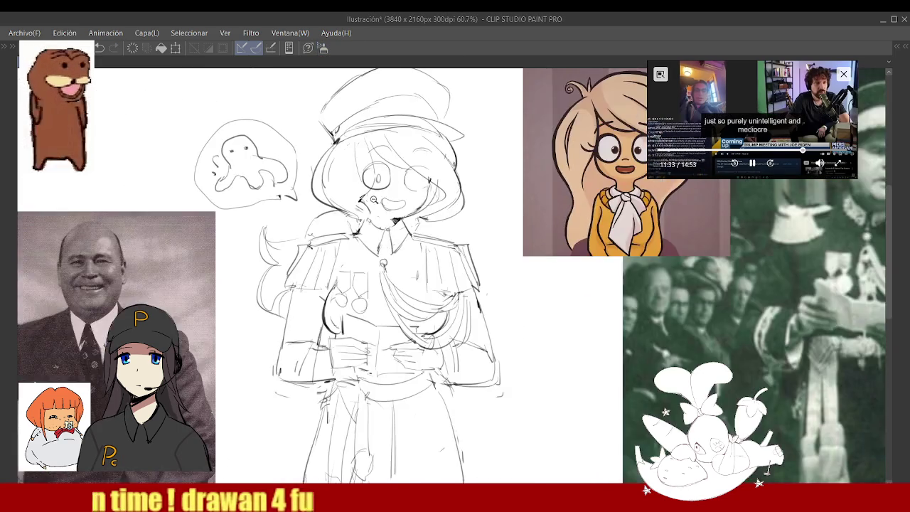
pyautogui.scroll(3, 405, 186)
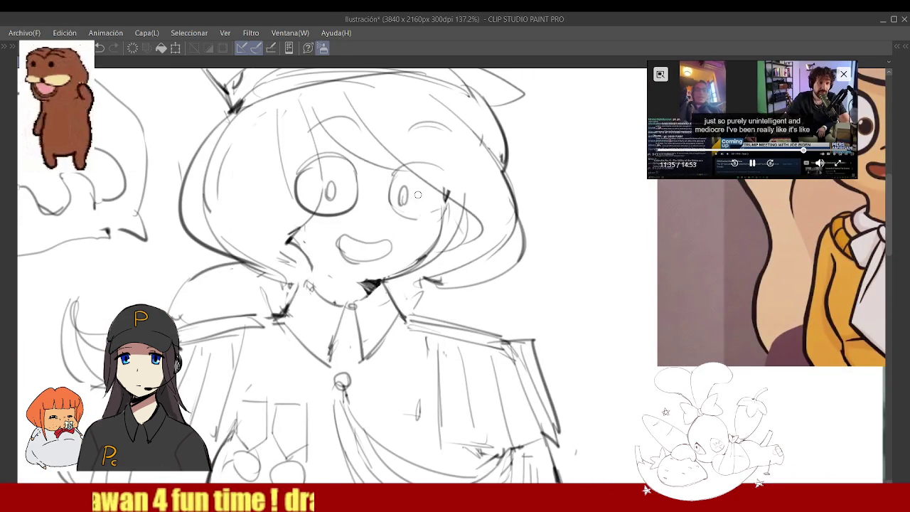
pyautogui.scroll(3, 405, 204)
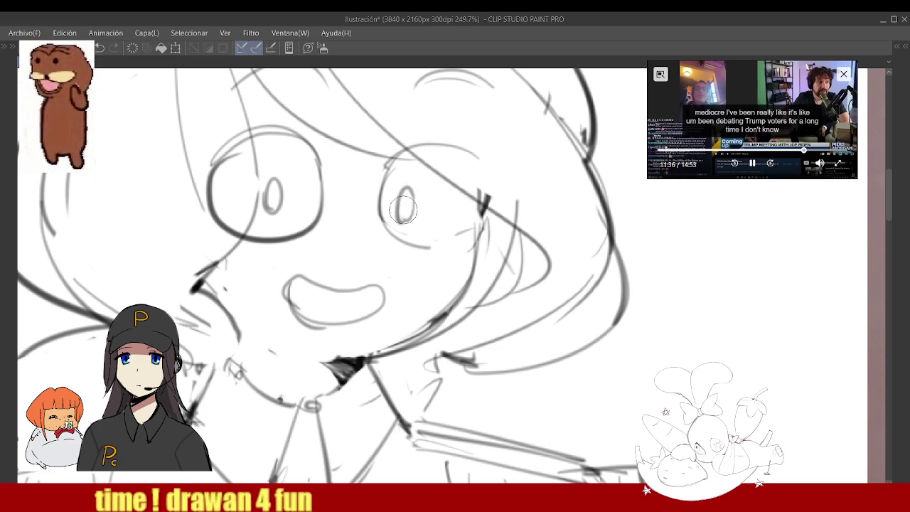
pyautogui.scroll(-3, 403, 207)
pyautogui.scroll(3, 369, 211)
pyautogui.moveTo(368, 211); pyautogui.dragTo(368, 217)
pyautogui.hotkey('ctrl', 'z')
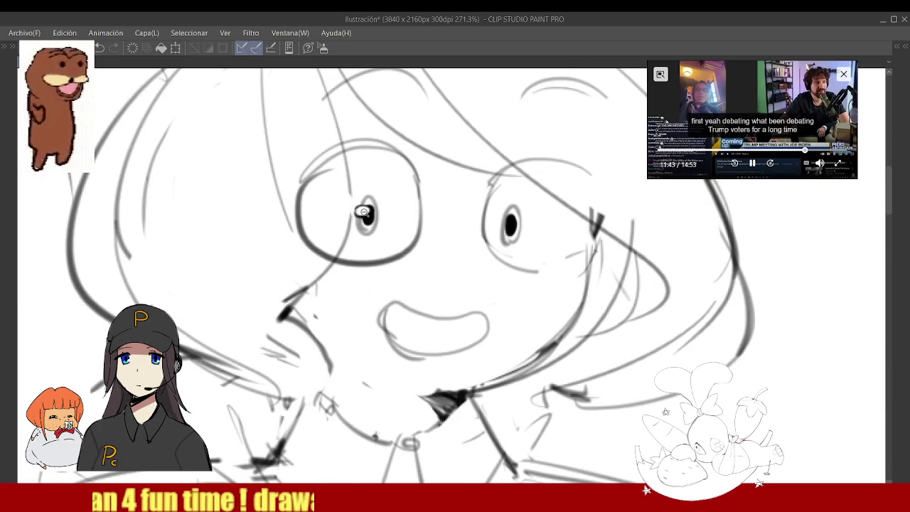
pyautogui.scroll(-5, 428, 227)
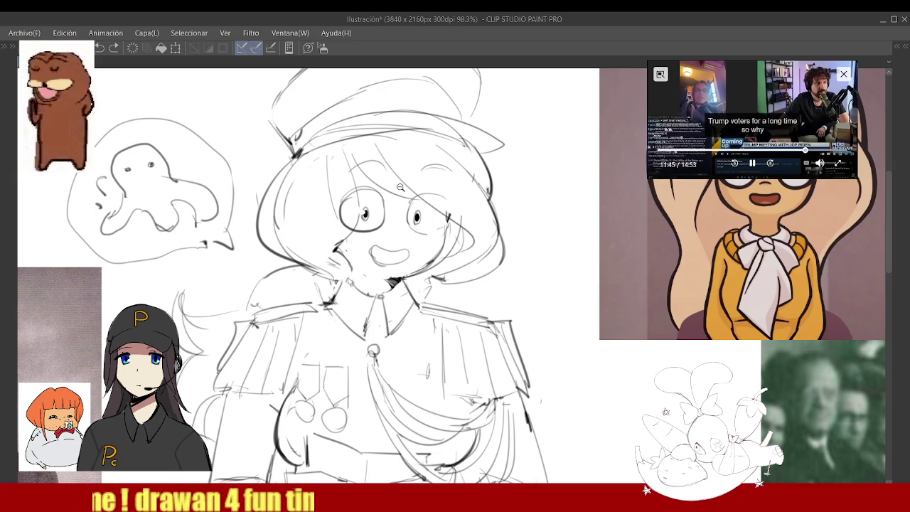
pyautogui.scroll(5, 405, 186)
pyautogui.scroll(-7, 434, 183)
pyautogui.scroll(3, 433, 183)
pyautogui.scroll(2, 440, 188)
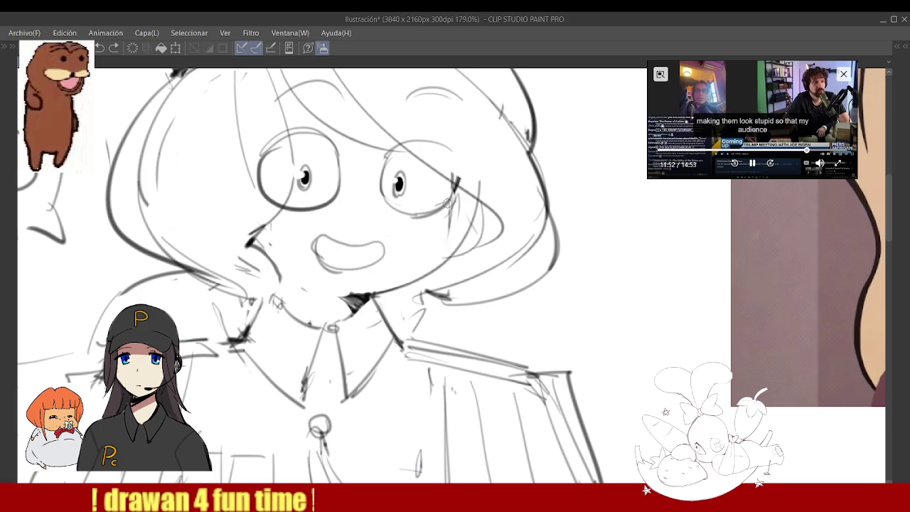
pyautogui.moveTo(443, 207); pyautogui.dragTo(388, 288)
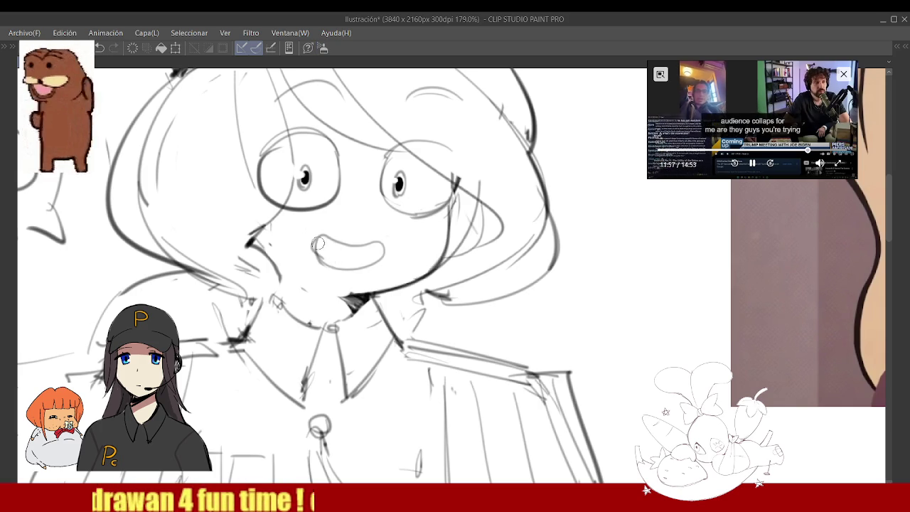
# - Close the mouth into an open-mouth outline and add a short stroke at the cheek edge
pyautogui.moveTo(313, 243); pyautogui.dragTo(380, 262)
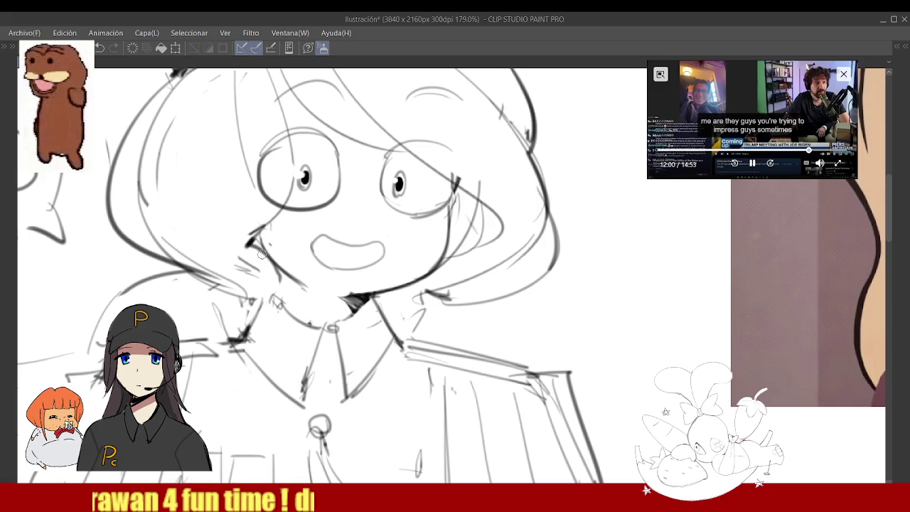
pyautogui.moveTo(264, 224); pyautogui.dragTo(249, 246)
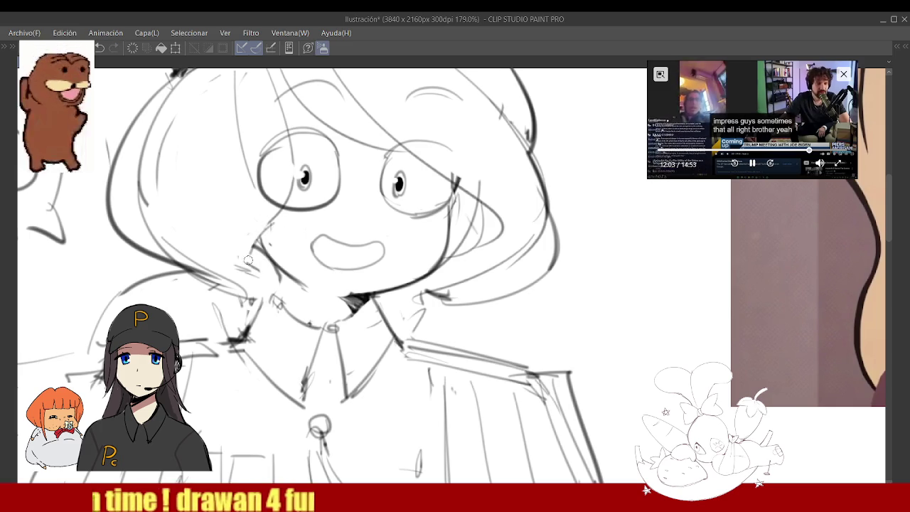
pyautogui.scroll(-5, 341, 250)
pyautogui.scroll(5, 327, 257)
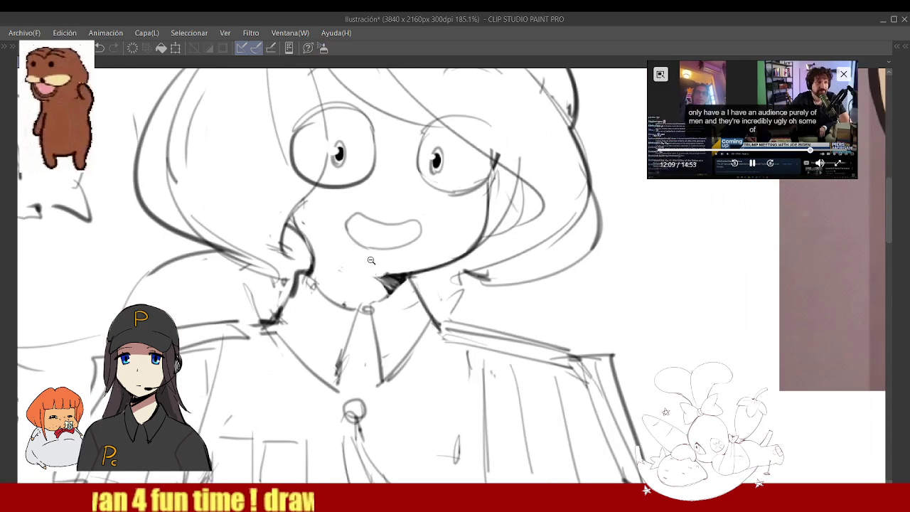
# - Lengthen the lower lash of the girl's left eye
pyautogui.scroll(-5, 398, 240)
pyautogui.scroll(1, 420, 220)
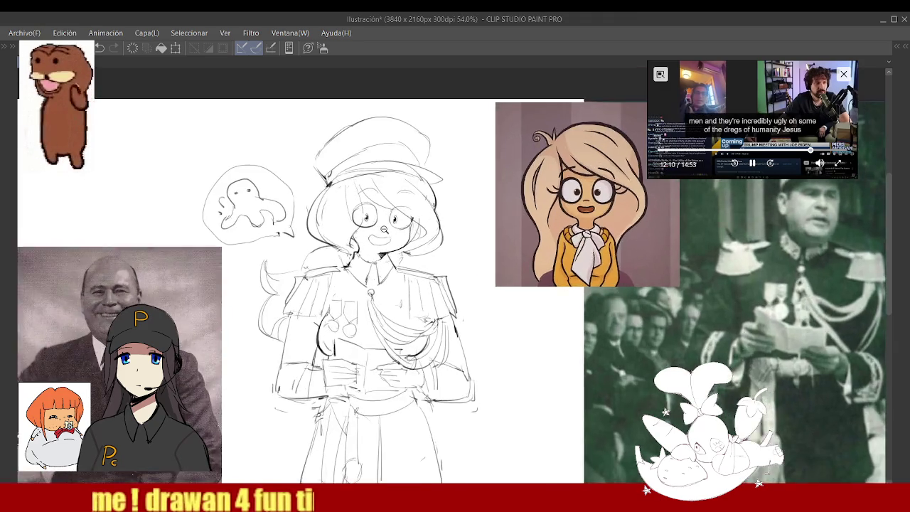
pyautogui.scroll(3, 383, 239)
pyautogui.scroll(-2, 394, 230)
pyautogui.scroll(2, 395, 241)
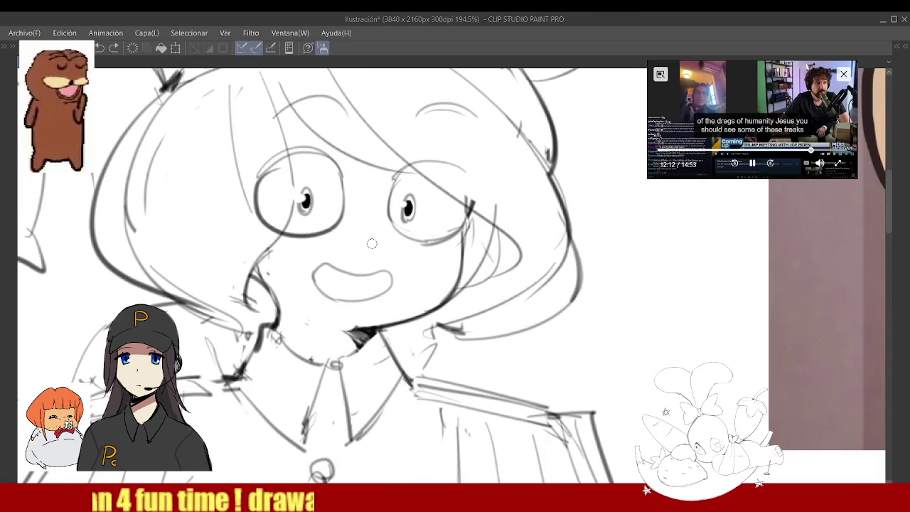
pyautogui.scroll(-4, 394, 240)
pyautogui.scroll(1, 421, 221)
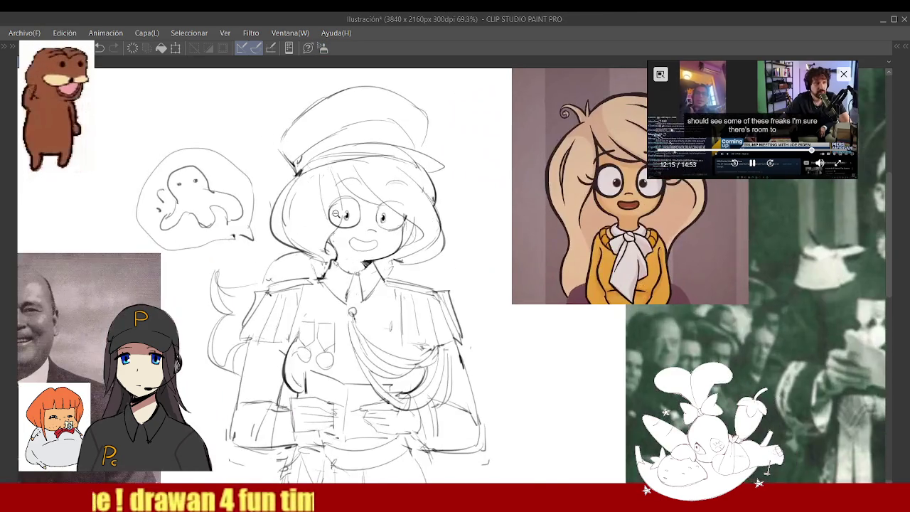
pyautogui.scroll(2, 335, 213)
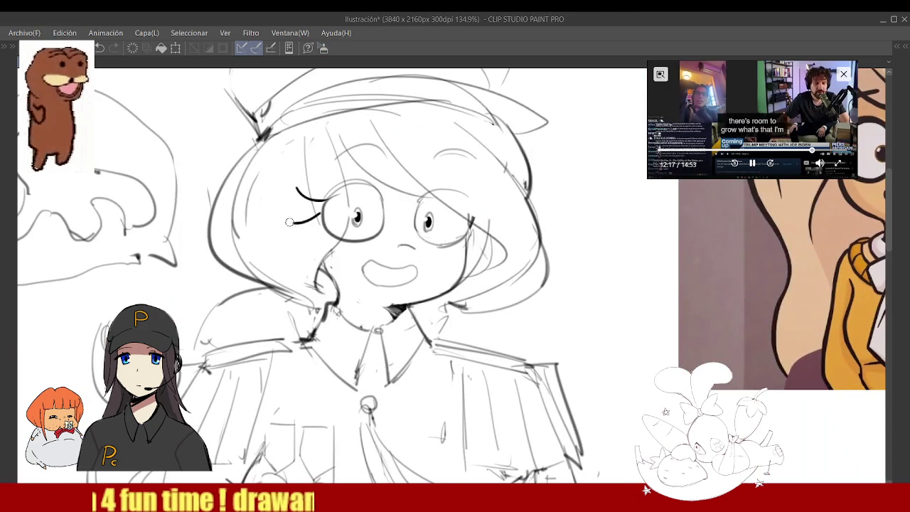
pyautogui.moveTo(292, 226); pyautogui.dragTo(322, 216)
pyautogui.scroll(-2, 398, 228)
pyautogui.scroll(2, 402, 227)
pyautogui.moveTo(403, 228)
pyautogui.mouseDown()
pyautogui.moveTo(439, 213)
pyautogui.moveTo(429, 196)
pyautogui.mouseUp()
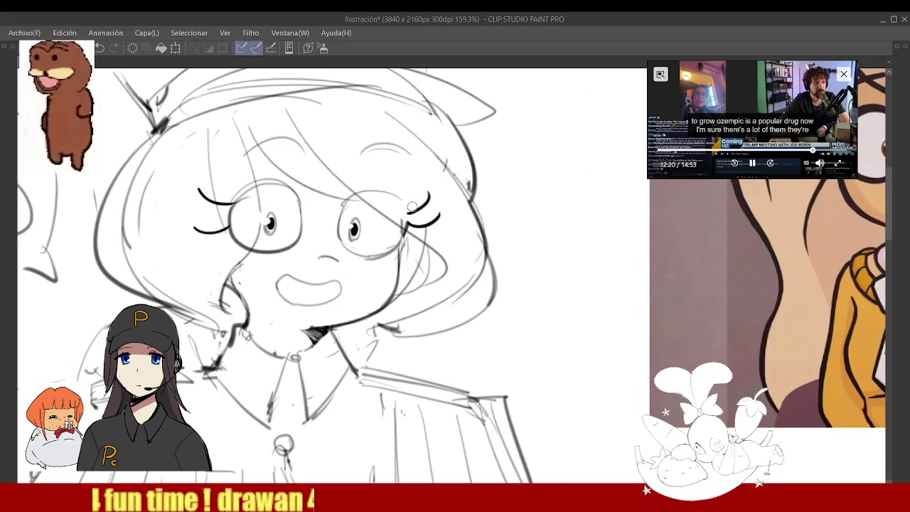
pyautogui.scroll(-4, 422, 204)
pyautogui.scroll(4, 382, 207)
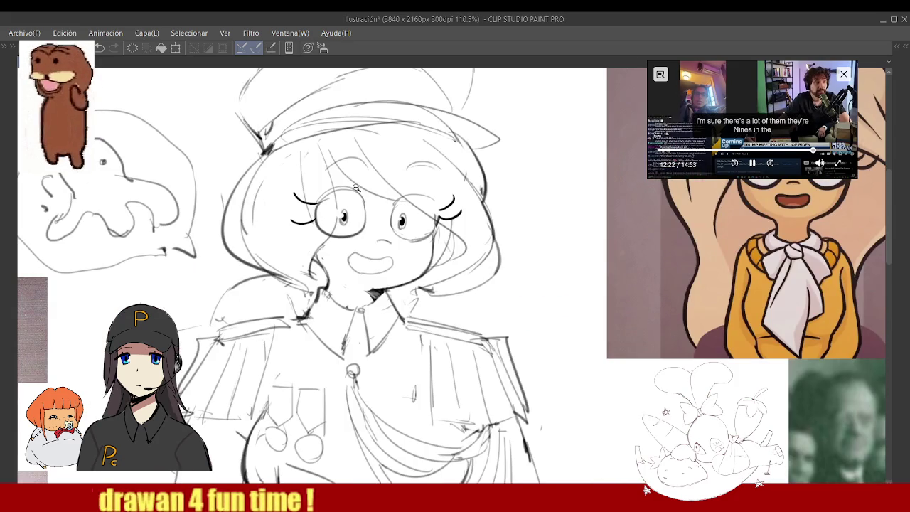
pyautogui.scroll(-1, 355, 199)
pyautogui.scroll(2, 333, 191)
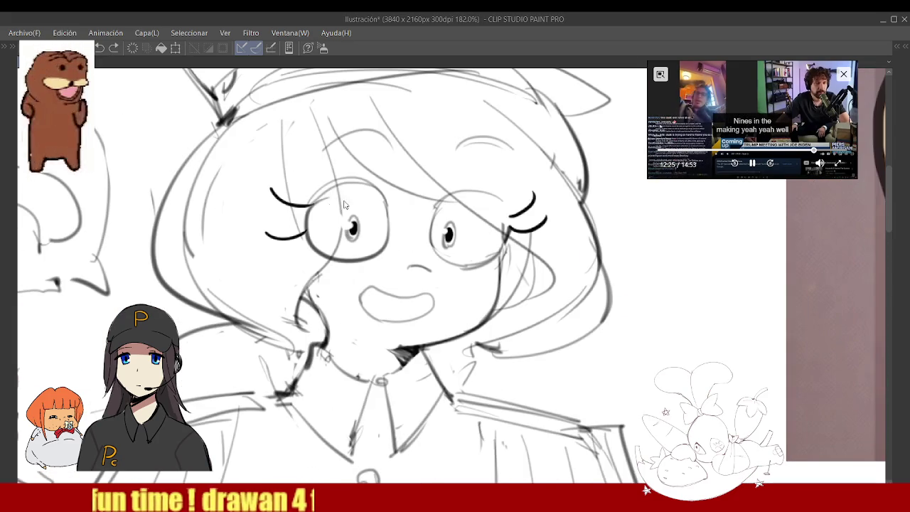
pyautogui.scroll(-2, 333, 191)
pyautogui.scroll(-1, 331, 213)
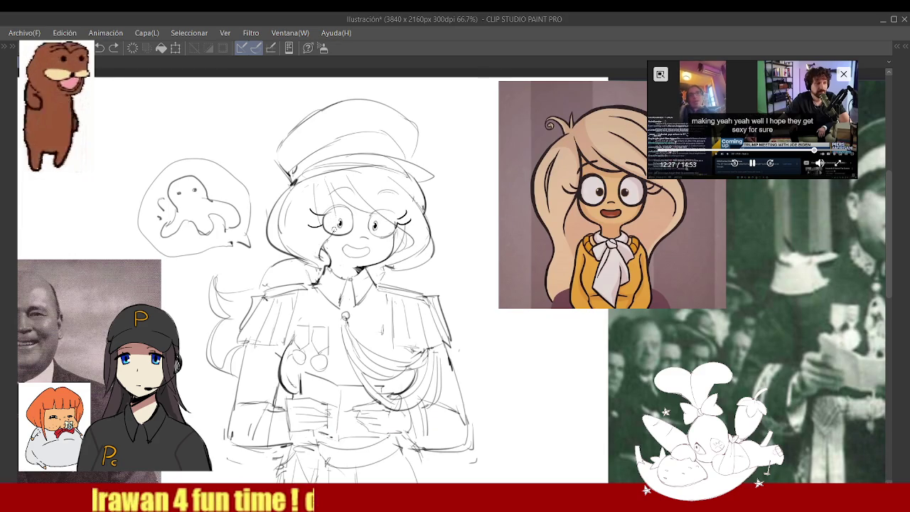
pyautogui.scroll(1, 331, 221)
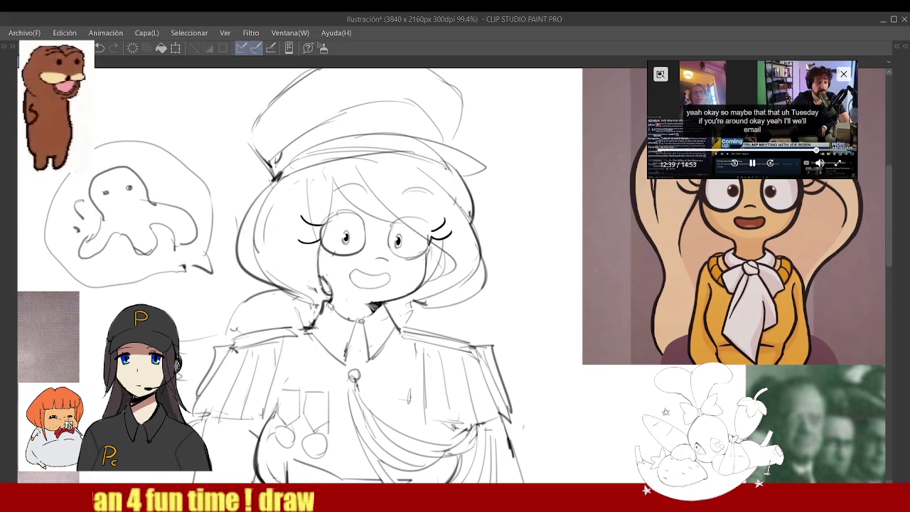
pyautogui.scroll(-5, 349, 184)
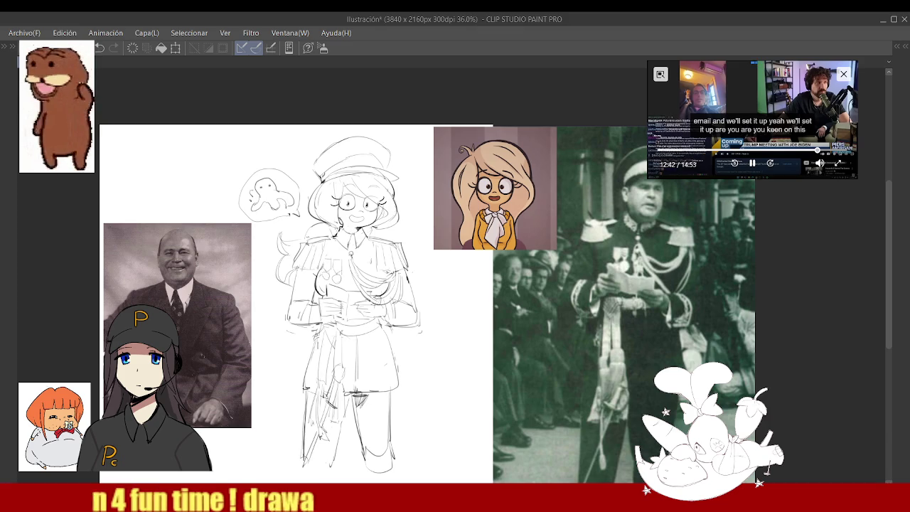
# - Draw a short horizontal pencil line across the dress uniform's torso
pyautogui.scroll(3, 373, 208)
pyautogui.scroll(2, 427, 249)
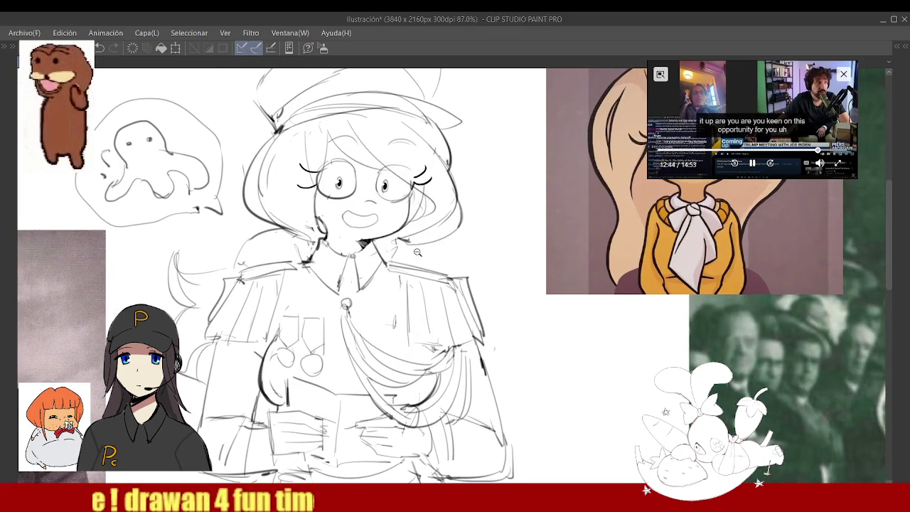
pyautogui.scroll(-3, 419, 242)
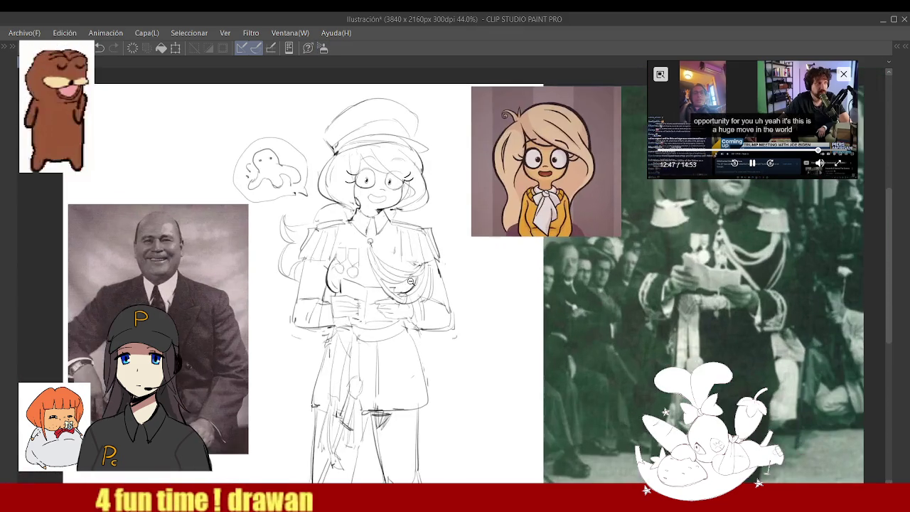
pyautogui.scroll(4, 412, 278)
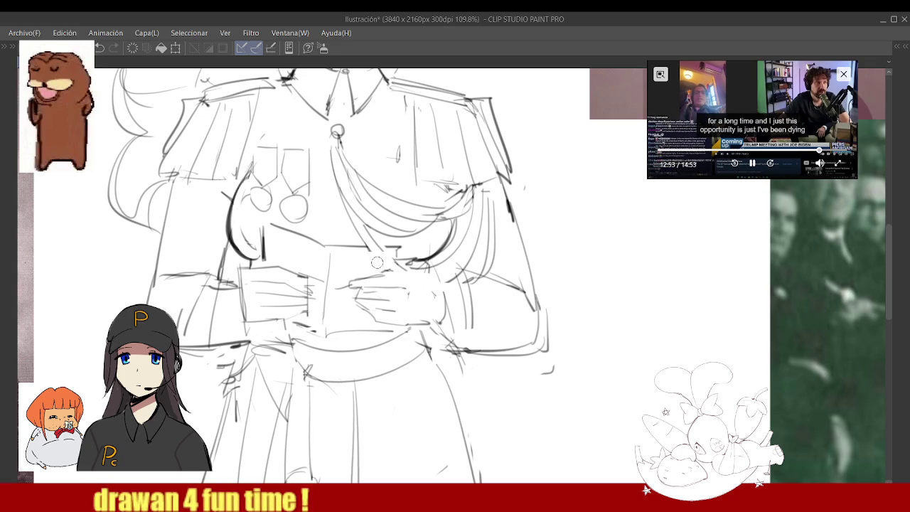
pyautogui.moveTo(357, 247); pyautogui.dragTo(396, 247)
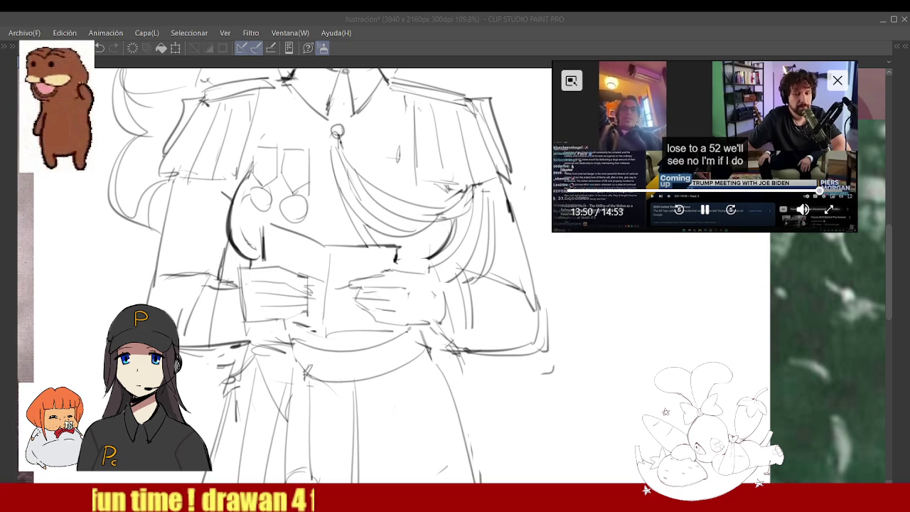
pyautogui.click(801, 249)
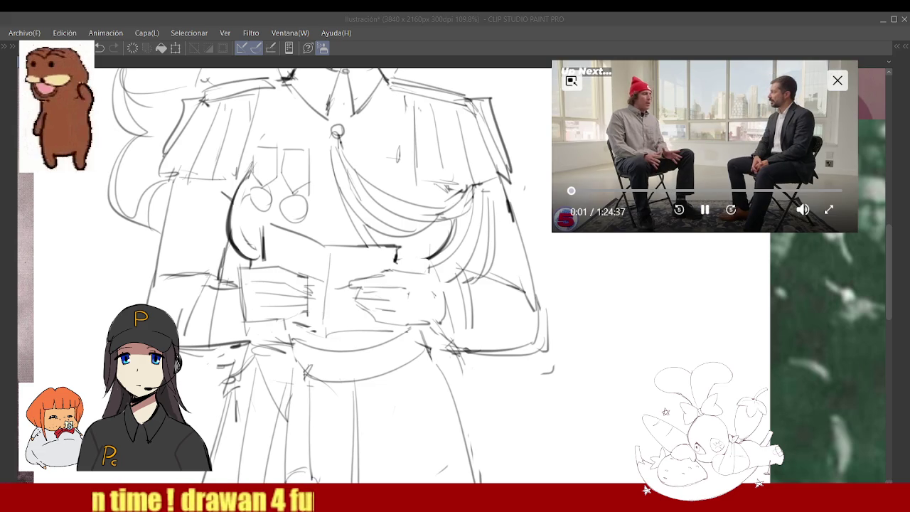
# - Add a short pencil stroke to the right of the girl's torso
pyautogui.click(484, 239)
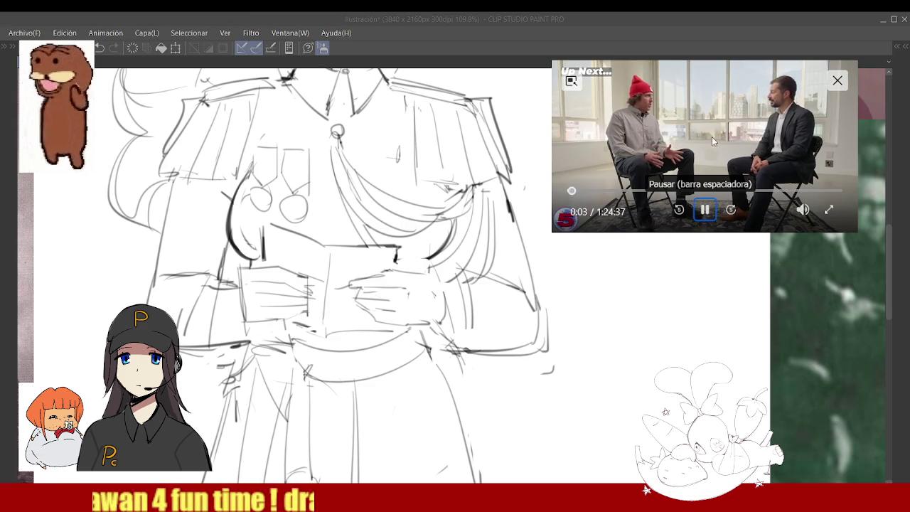
pyautogui.moveTo(544, 249); pyautogui.dragTo(516, 255)
pyautogui.scroll(-5, 429, 177)
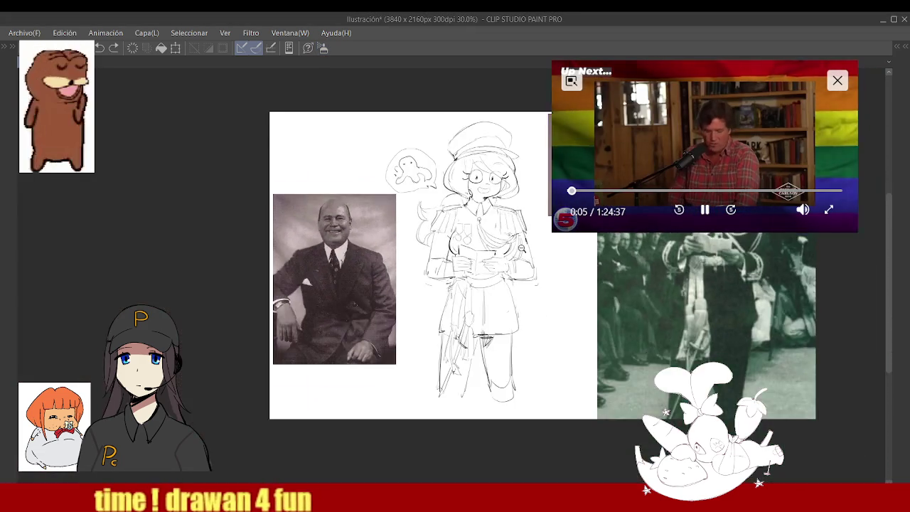
pyautogui.scroll(2, 429, 176)
pyautogui.scroll(2, 428, 176)
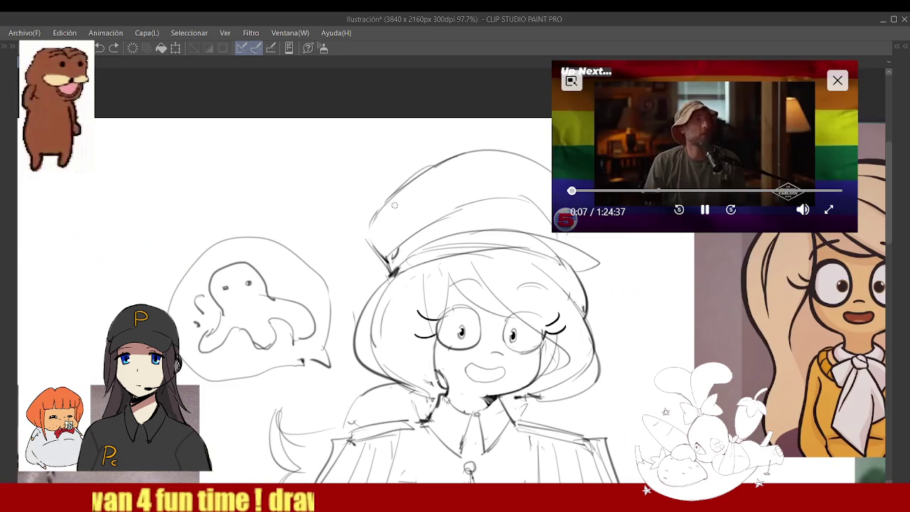
# - Try a bold outline on the hat top, undo it, then ink a bold curved brim outline
pyautogui.moveTo(482, 149)
pyautogui.mouseDown()
pyautogui.moveTo(370, 232)
pyautogui.moveTo(467, 143)
pyautogui.moveTo(551, 170)
pyautogui.mouseUp()
pyautogui.hotkey('ctrl', 'z')
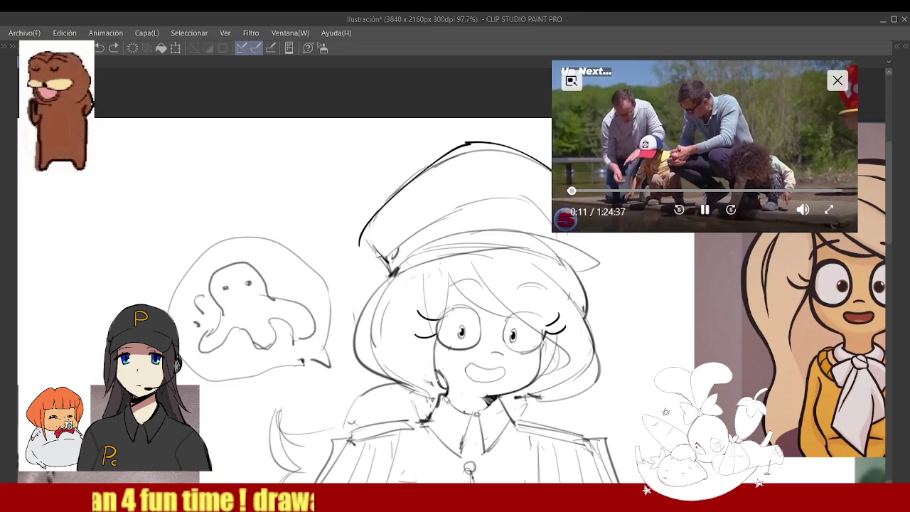
pyautogui.scroll(-2, 449, 203)
pyautogui.scroll(-2, 449, 203)
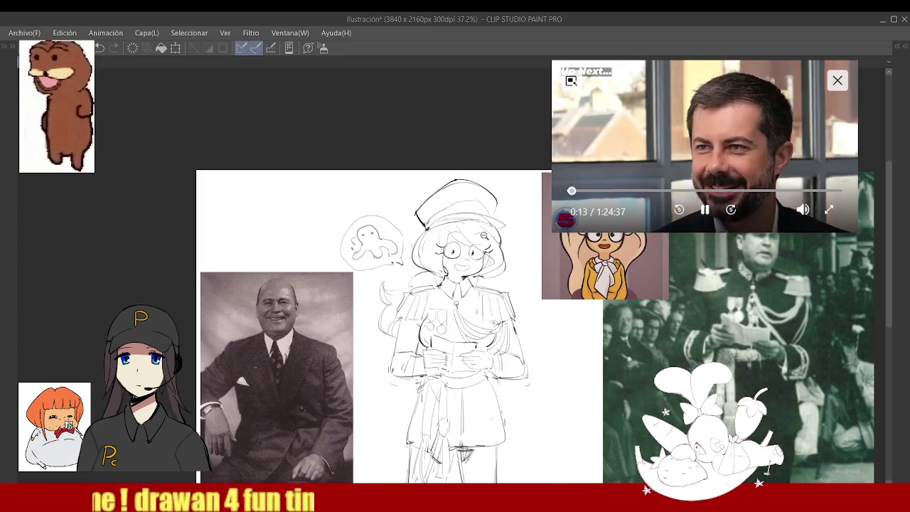
pyautogui.scroll(3, 489, 227)
pyautogui.moveTo(526, 206); pyautogui.dragTo(393, 193)
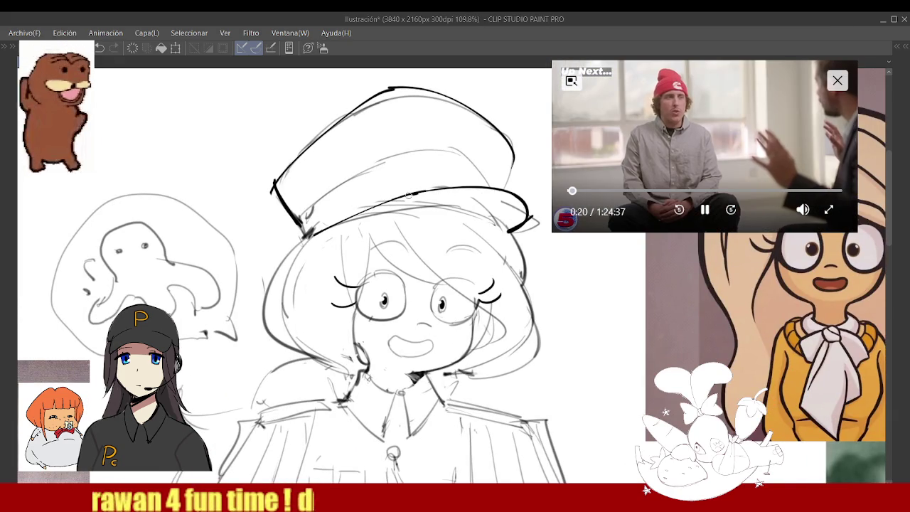
# - Bring the hidden palettes back into view around the sketch
pyautogui.scroll(-5, 427, 192)
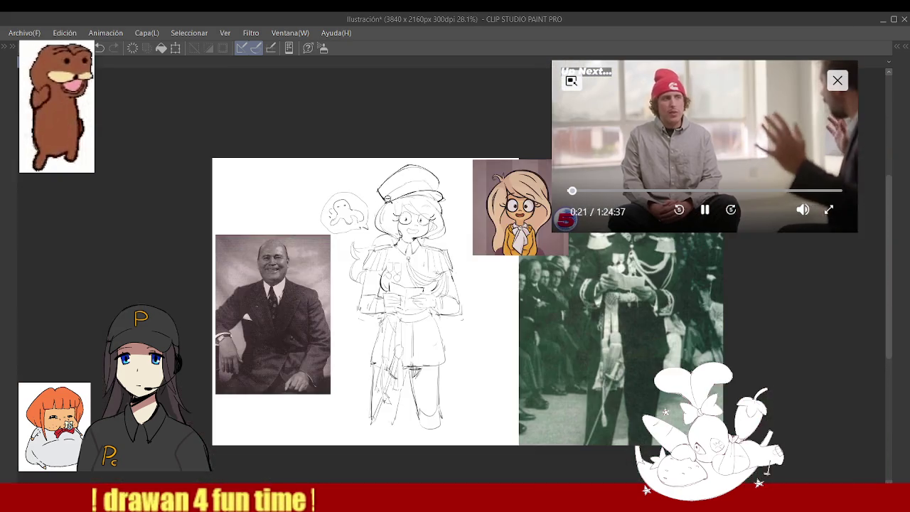
pyautogui.scroll(3, 450, 180)
pyautogui.scroll(2, 451, 181)
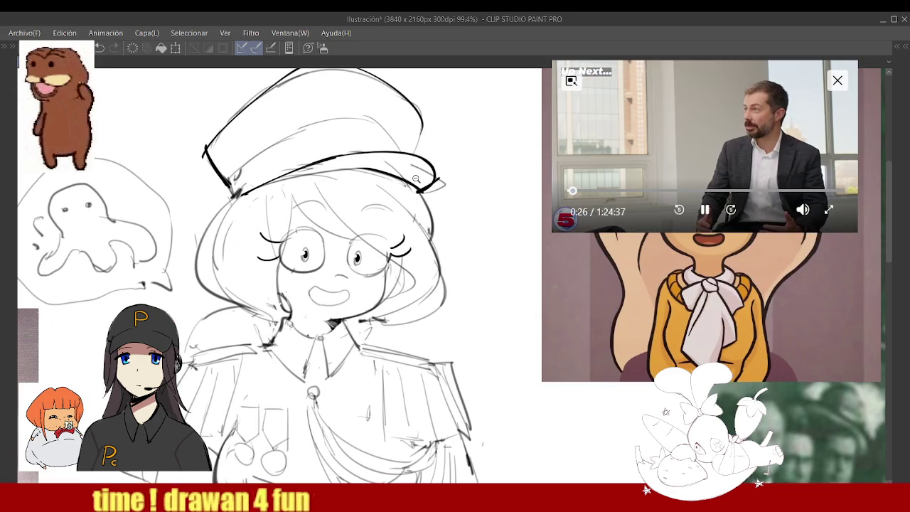
pyautogui.scroll(-5, 416, 178)
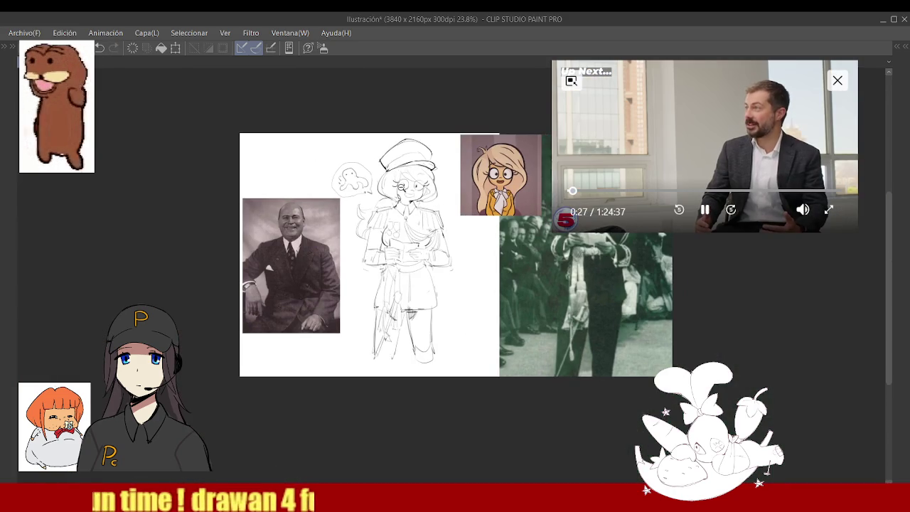
pyautogui.scroll(2, 420, 170)
pyautogui.scroll(-1, 420, 170)
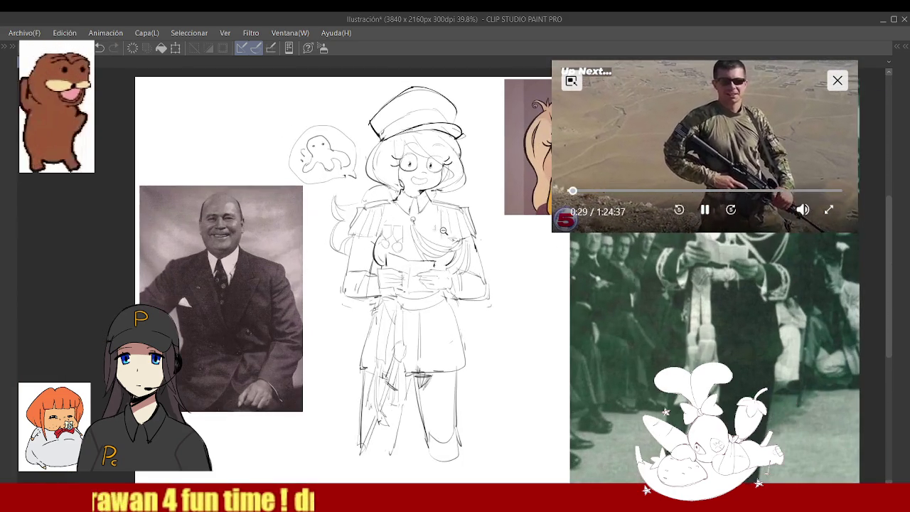
pyautogui.press('Tab')
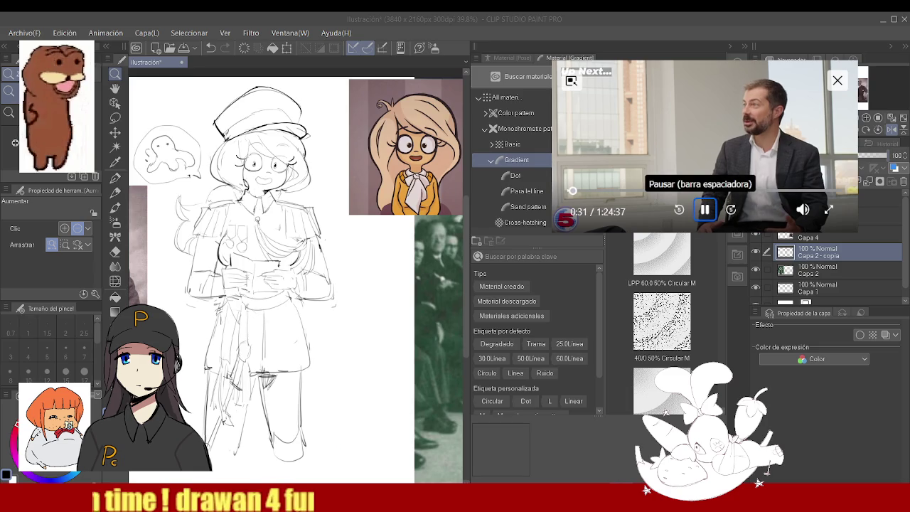
pyautogui.press('h')
pyautogui.press('Tab')
pyautogui.scroll(-2, 384, 313)
pyautogui.scroll(1, 384, 312)
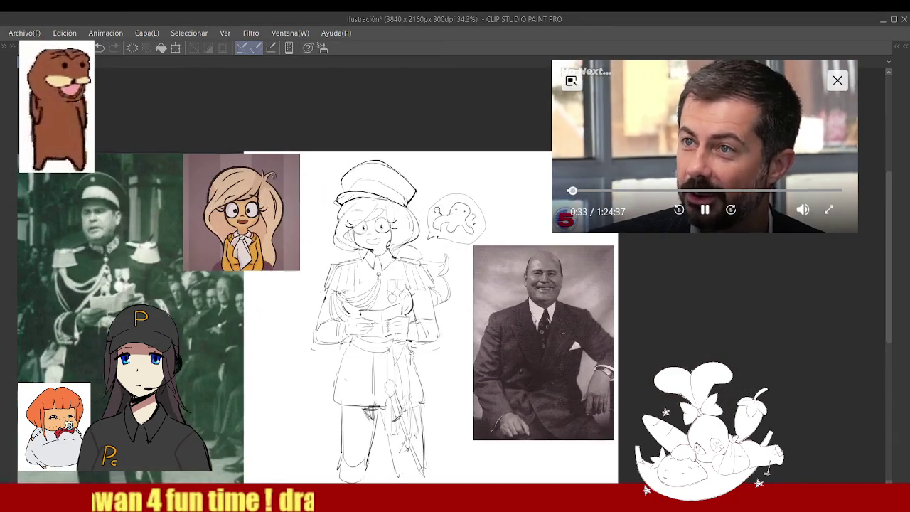
pyautogui.scroll(3, 320, 256)
pyautogui.scroll(2, 317, 251)
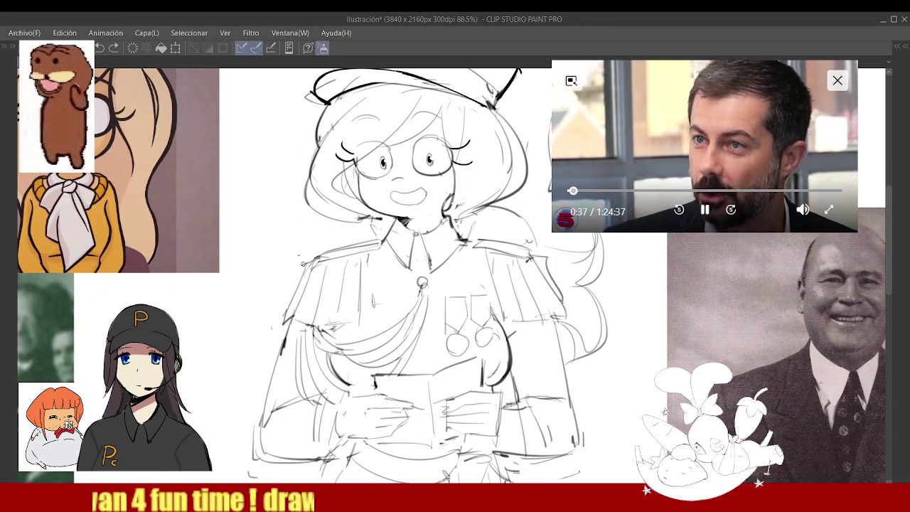
pyautogui.scroll(-3, 393, 260)
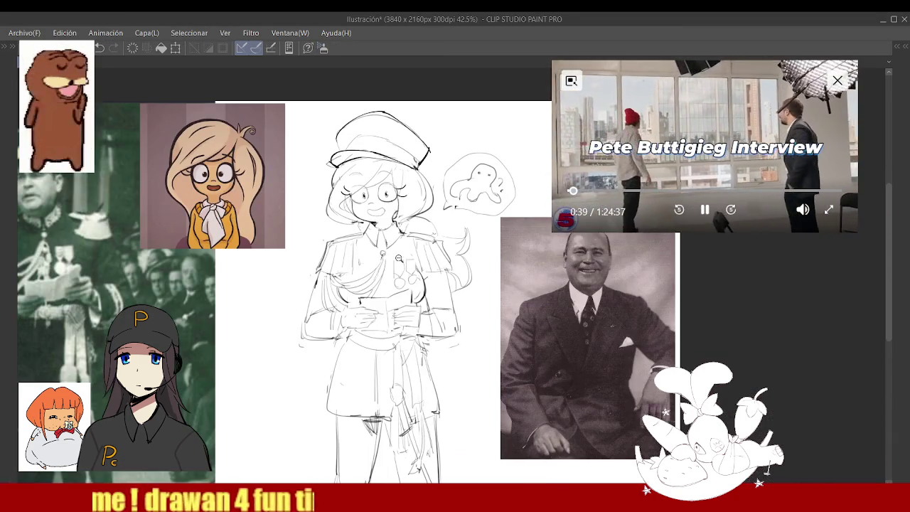
pyautogui.scroll(-1, 393, 260)
pyautogui.scroll(3, 384, 257)
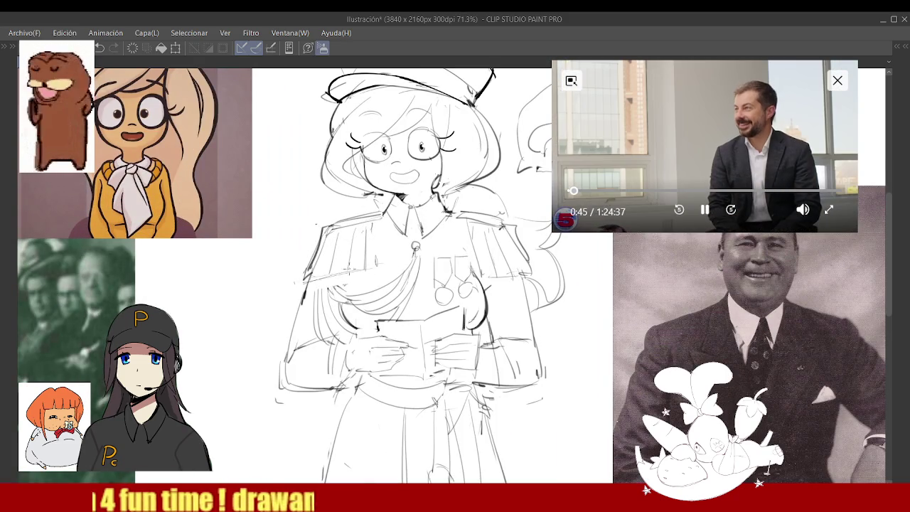
pyautogui.scroll(-3, 376, 264)
pyautogui.scroll(2, 379, 271)
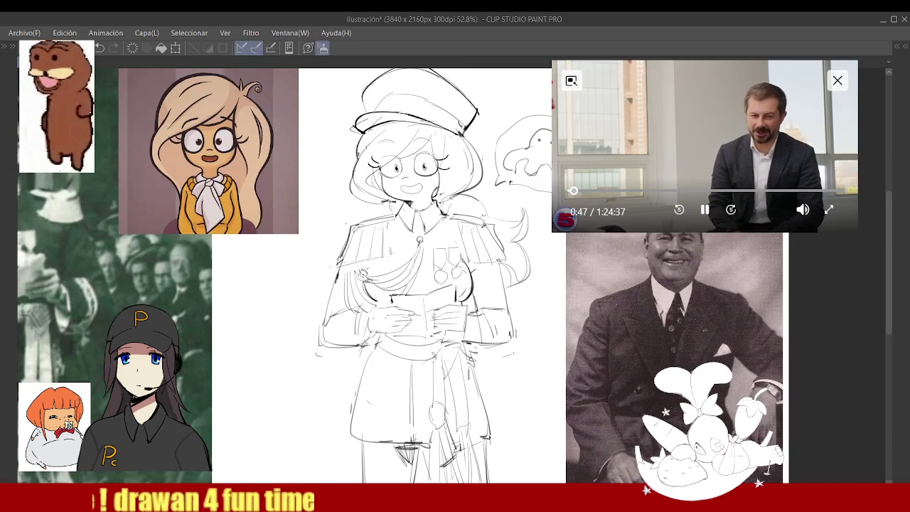
pyautogui.scroll(1, 355, 271)
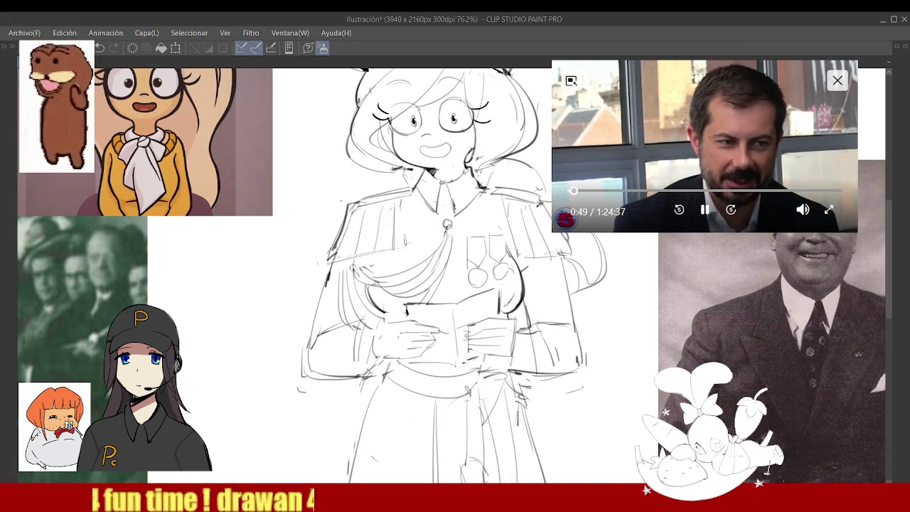
pyautogui.scroll(-2, 348, 258)
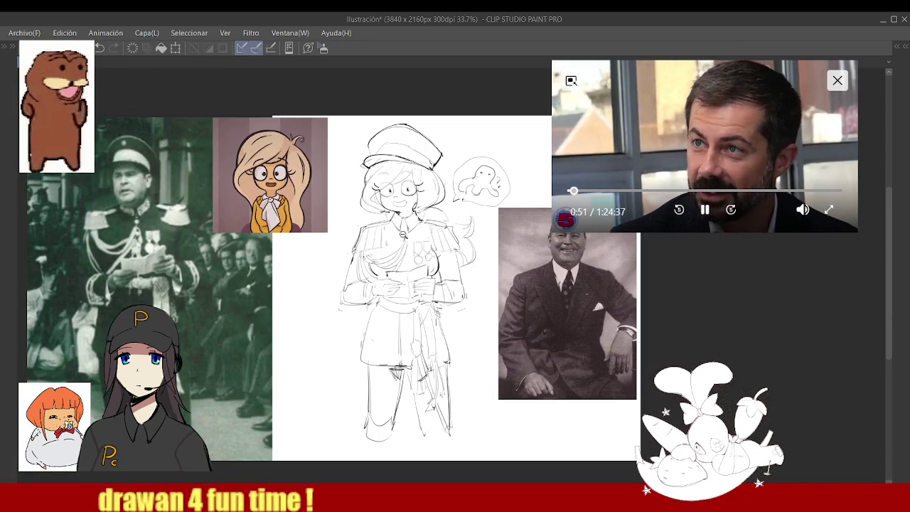
pyautogui.scroll(2, 407, 236)
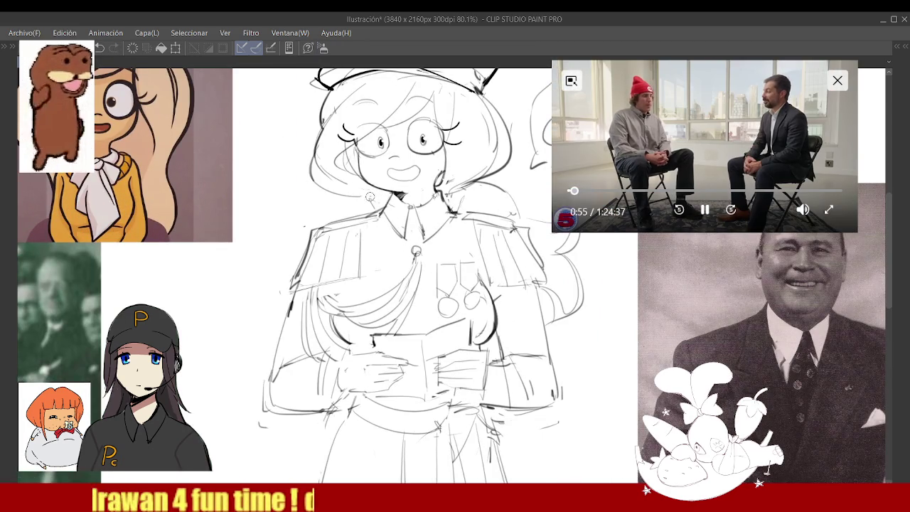
pyautogui.scroll(-2, 381, 201)
pyautogui.scroll(-2, 381, 200)
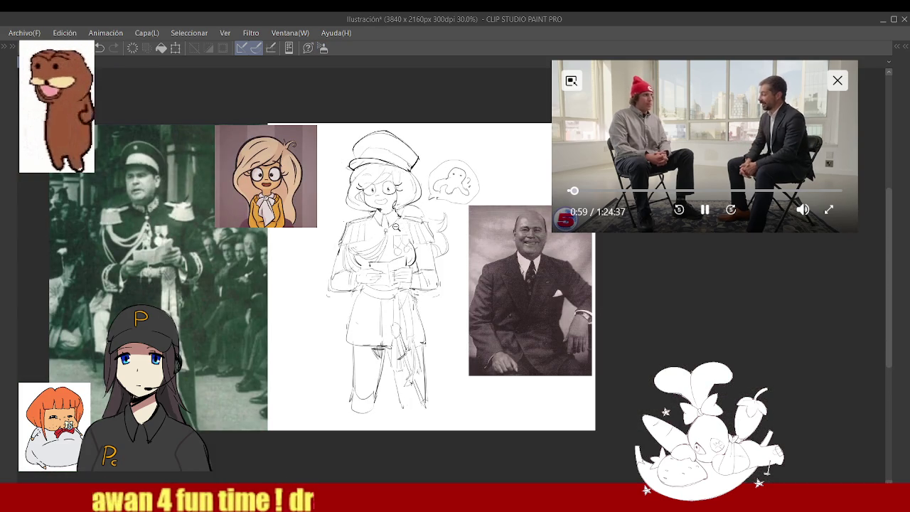
pyautogui.scroll(2, 403, 226)
pyautogui.scroll(2, 368, 264)
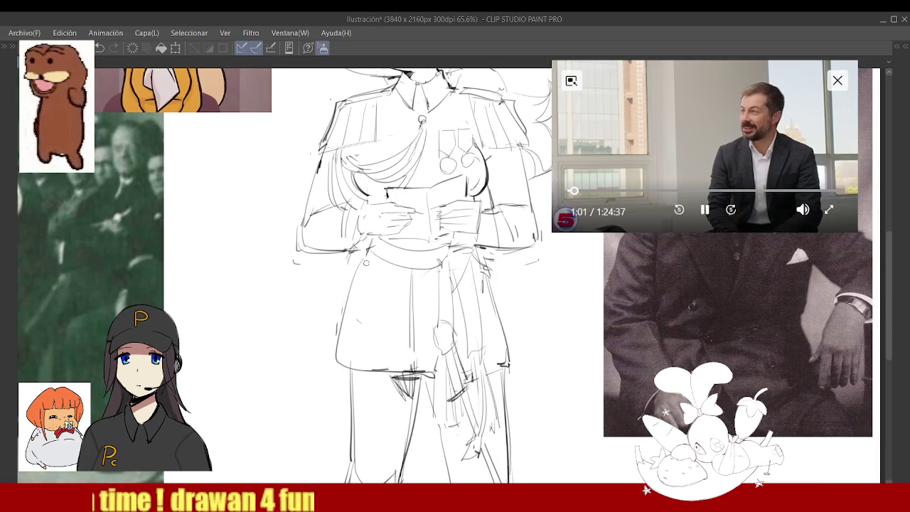
# - Undo the dark stroke on the skirt's left edge and redraw the skirt's right edge
pyautogui.hotkey('ctrl', 'z')
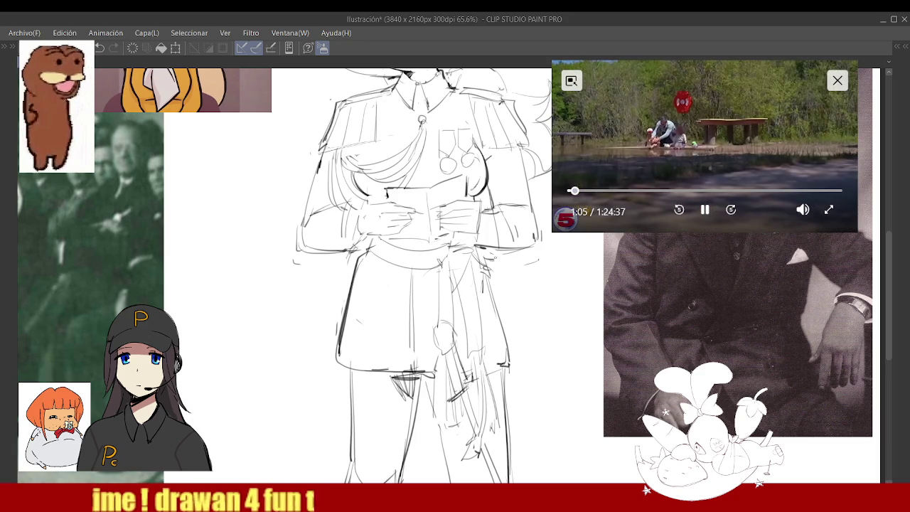
pyautogui.moveTo(497, 253); pyautogui.dragTo(489, 348)
pyautogui.scroll(-1, 509, 307)
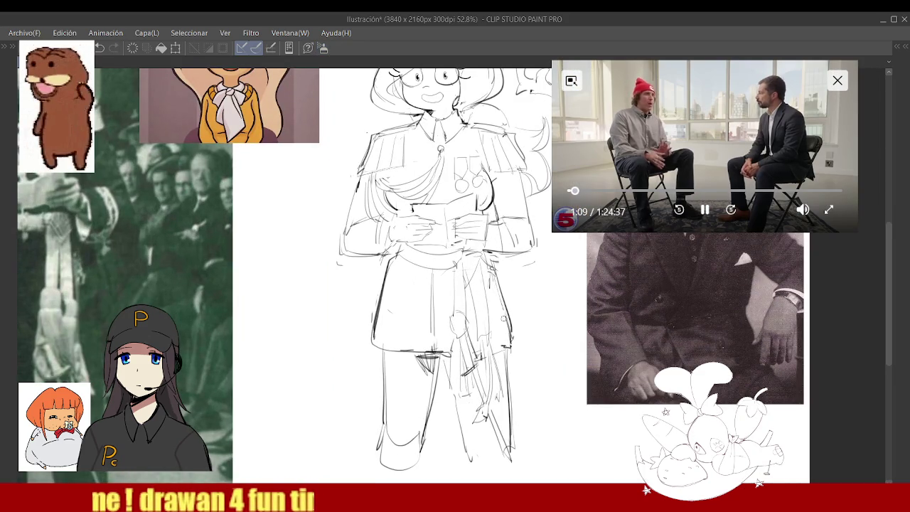
pyautogui.scroll(-1, 509, 315)
pyautogui.scroll(3, 506, 309)
pyautogui.scroll(-3, 501, 302)
pyautogui.scroll(1, 497, 295)
pyautogui.scroll(1, 497, 294)
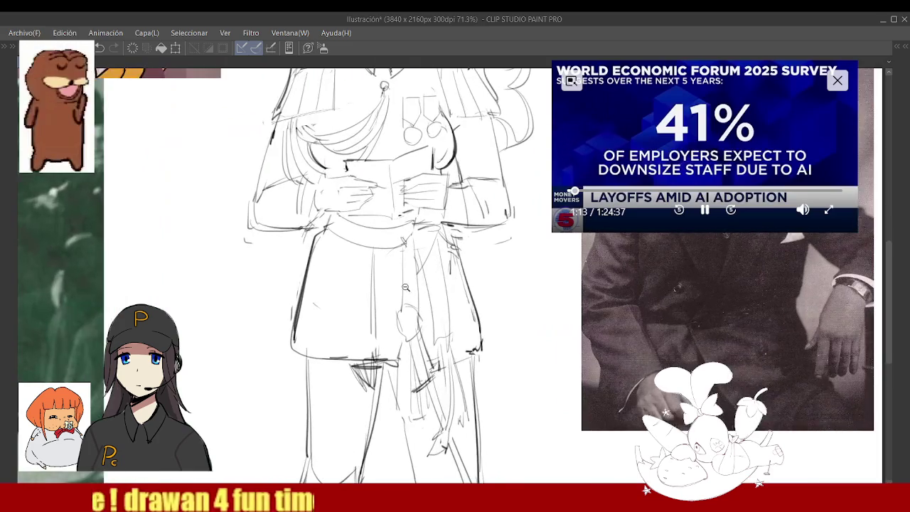
pyautogui.scroll(1, 439, 276)
pyautogui.scroll(1, 429, 280)
pyautogui.scroll(1, 430, 278)
# - Add pencil strokes to the lower part of the uniform
pyautogui.moveTo(442, 312); pyautogui.dragTo(447, 341)
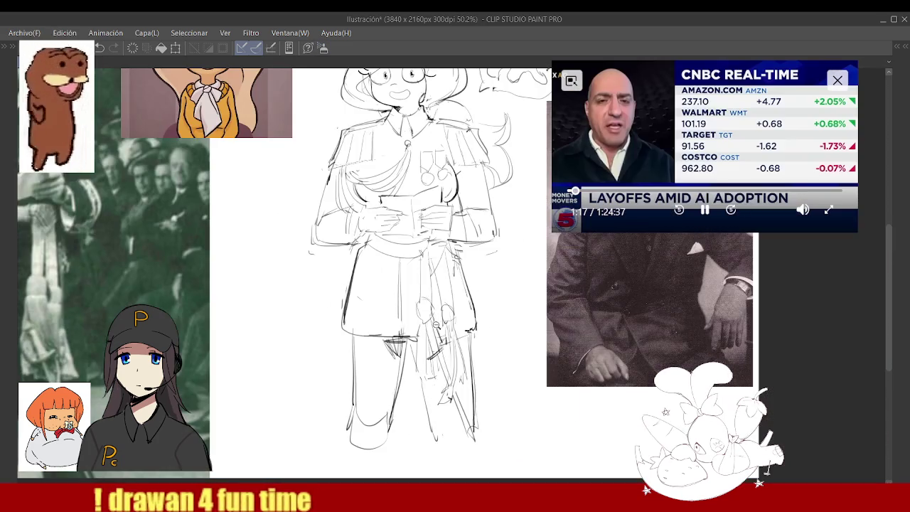
pyautogui.scroll(-3, 438, 327)
pyautogui.scroll(-2, 457, 317)
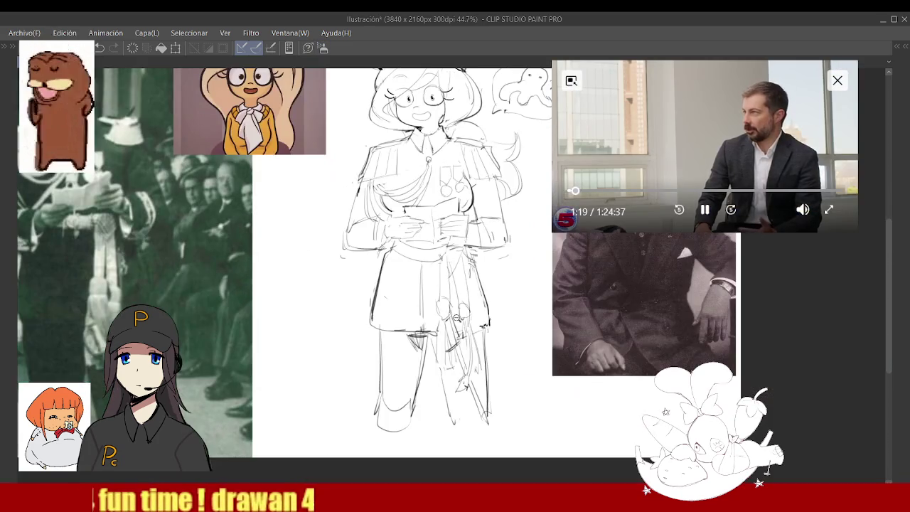
pyautogui.scroll(-1, 461, 312)
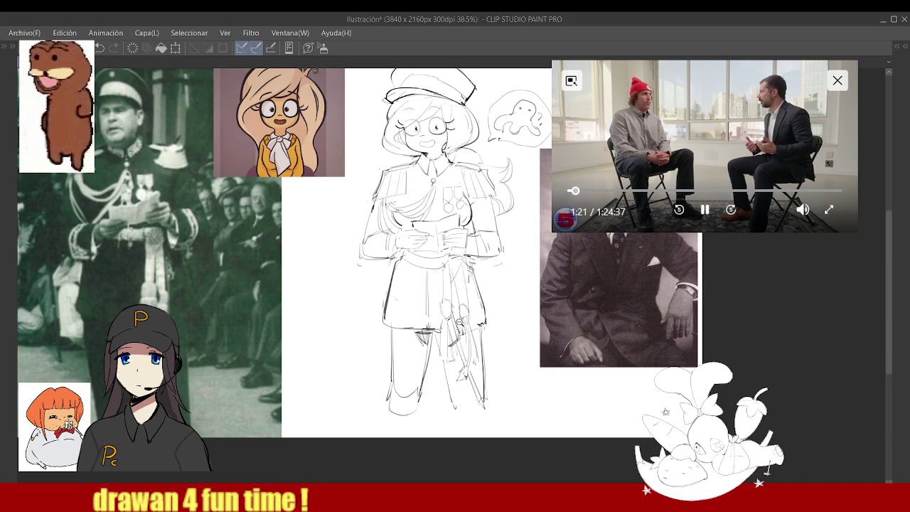
pyautogui.scroll(4, 459, 346)
pyautogui.scroll(-2, 469, 321)
pyautogui.scroll(-1, 470, 341)
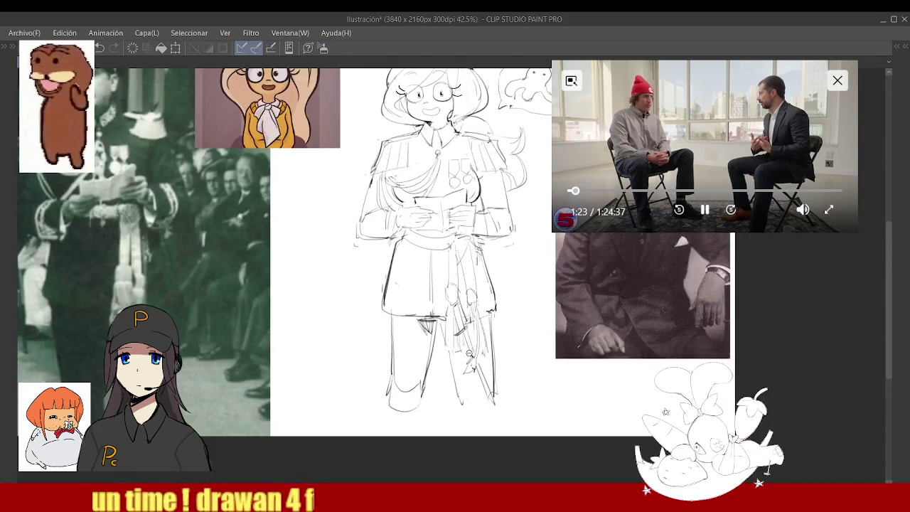
pyautogui.scroll(2, 487, 370)
pyautogui.scroll(1, 477, 338)
pyautogui.scroll(1, 478, 338)
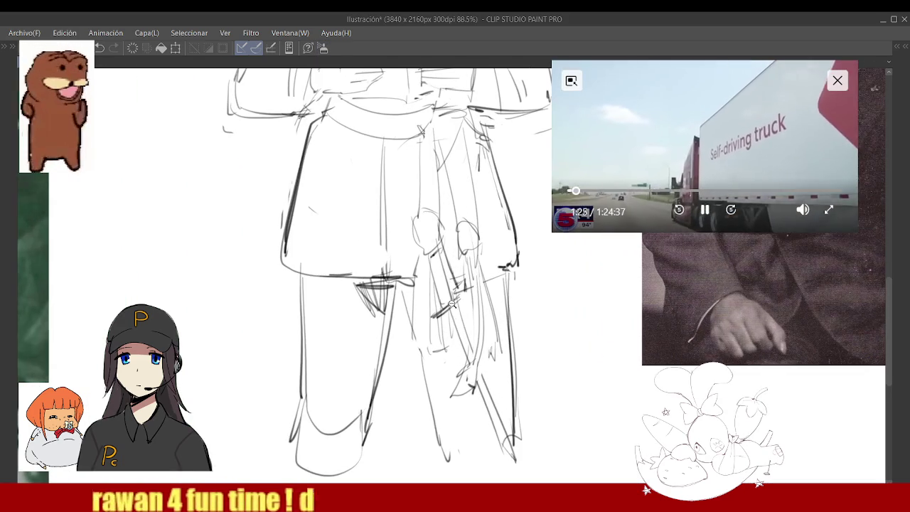
# - Draw the sword as a dark diagonal line down the skirt, redoing it until it ends thinner
pyautogui.moveTo(447, 316); pyautogui.dragTo(498, 450)
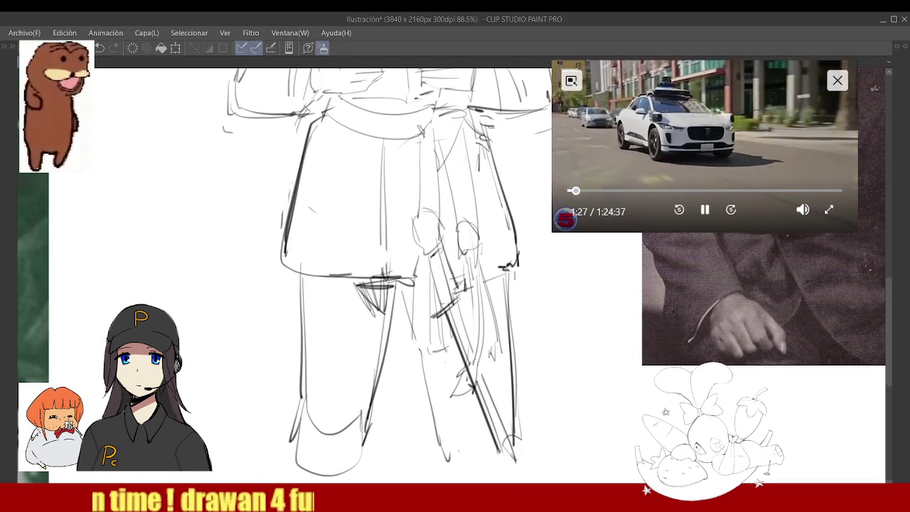
pyautogui.moveTo(449, 310); pyautogui.dragTo(512, 462)
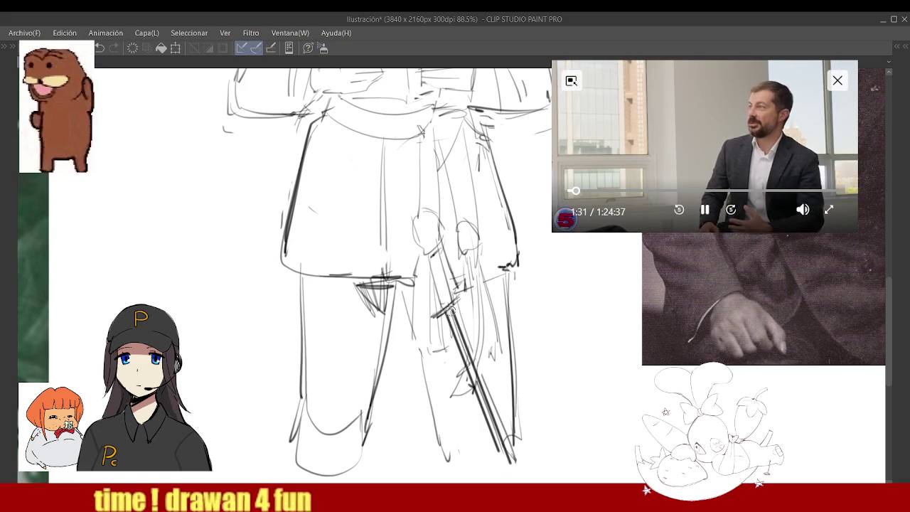
pyautogui.moveTo(448, 310); pyautogui.dragTo(505, 463)
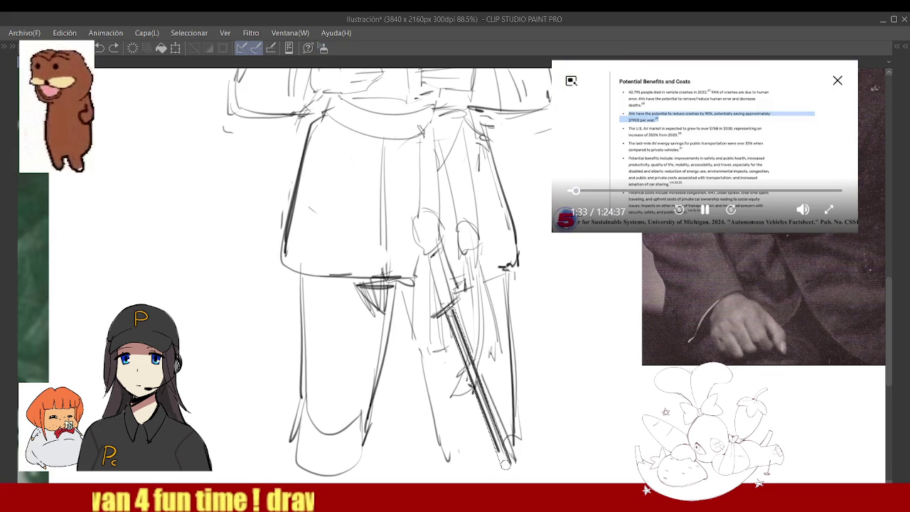
pyautogui.hotkey('ctrl', 'z')
pyautogui.moveTo(448, 310); pyautogui.dragTo(506, 466)
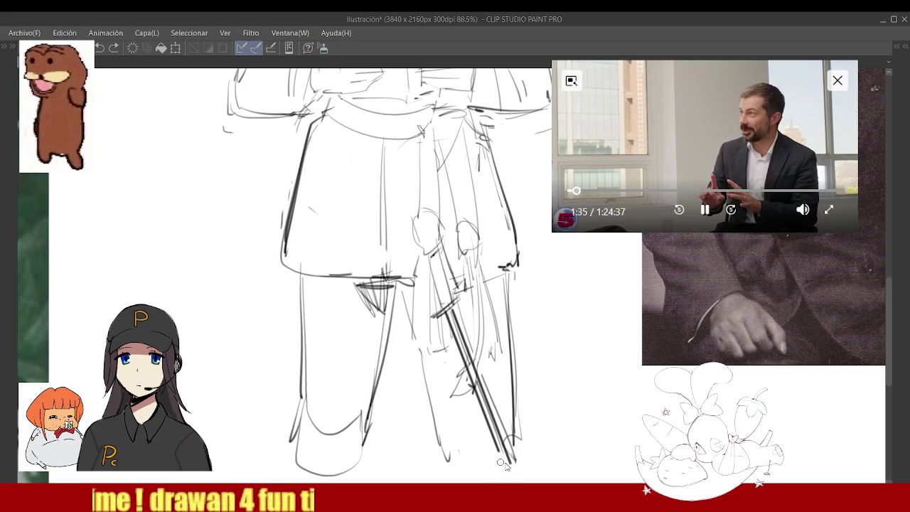
pyautogui.hotkey('ctrl', 'z')
pyautogui.moveTo(447, 311); pyautogui.dragTo(507, 462)
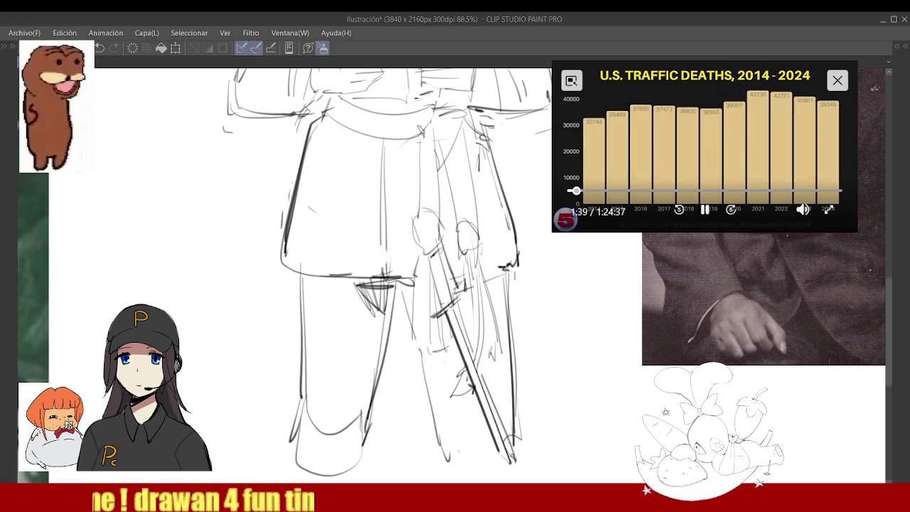
pyautogui.scroll(1, 504, 369)
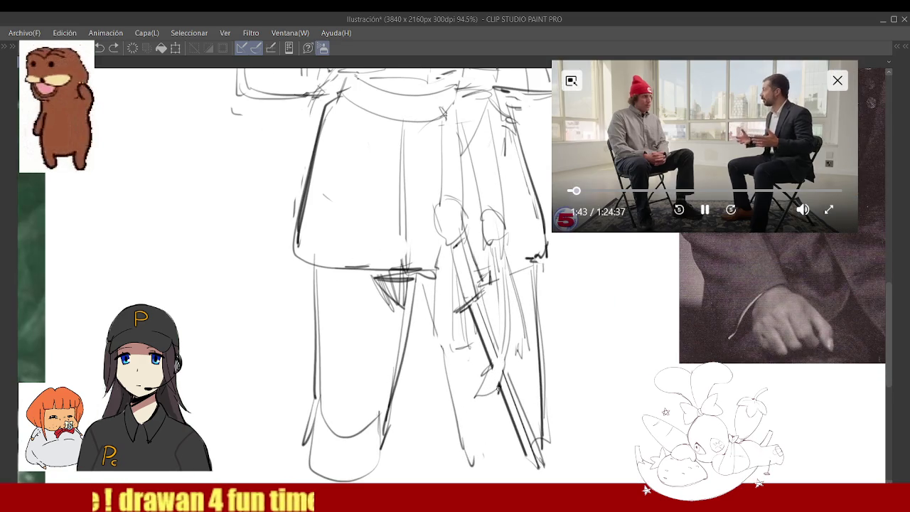
pyautogui.scroll(1, 476, 307)
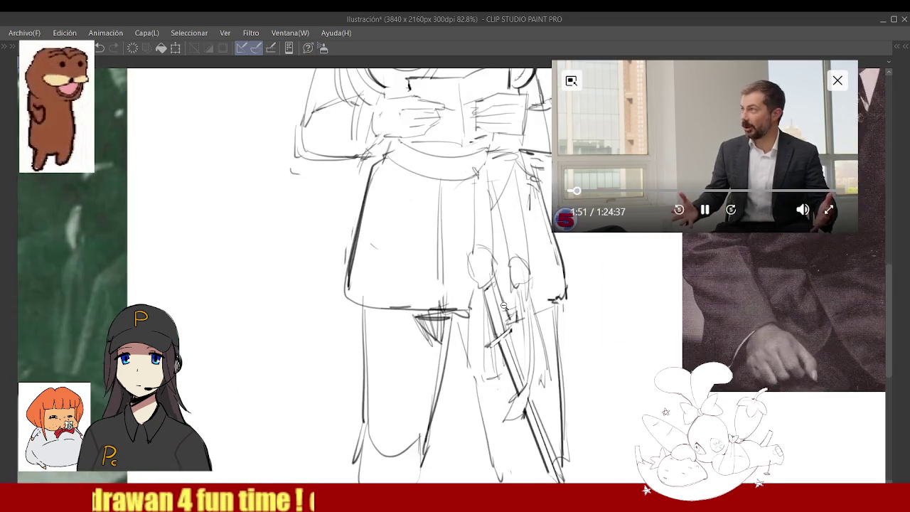
pyautogui.scroll(2, 505, 324)
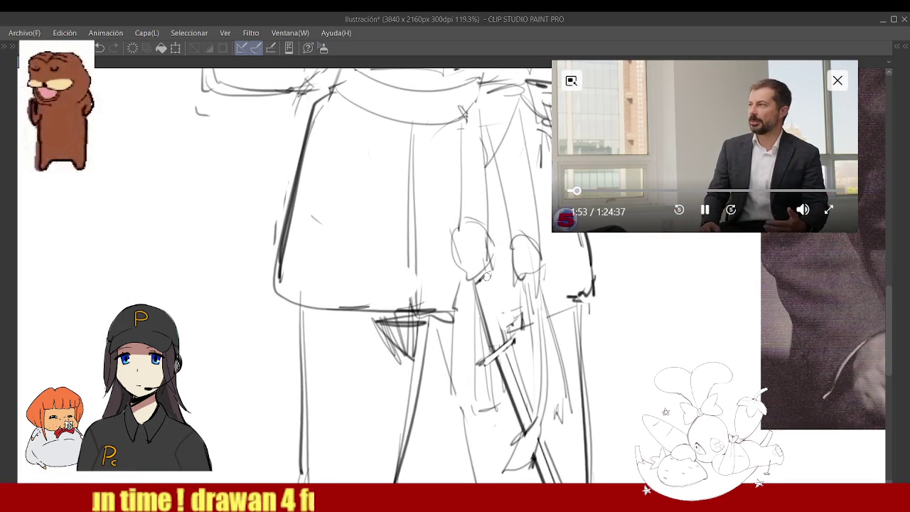
pyautogui.moveTo(488, 276); pyautogui.dragTo(502, 338)
pyautogui.scroll(-2, 502, 338)
pyautogui.scroll(-2, 503, 334)
pyautogui.scroll(-1, 502, 309)
pyautogui.scroll(2, 498, 314)
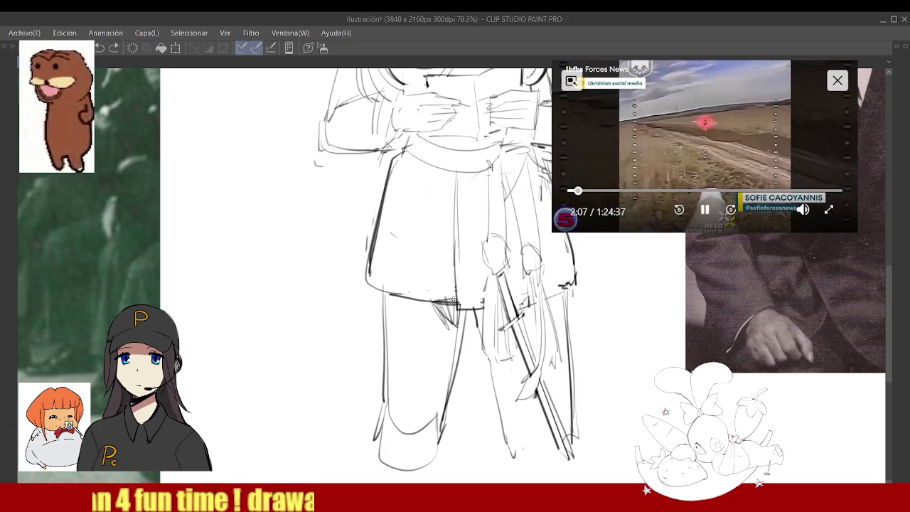
pyautogui.scroll(-3, 452, 302)
pyautogui.scroll(2, 416, 306)
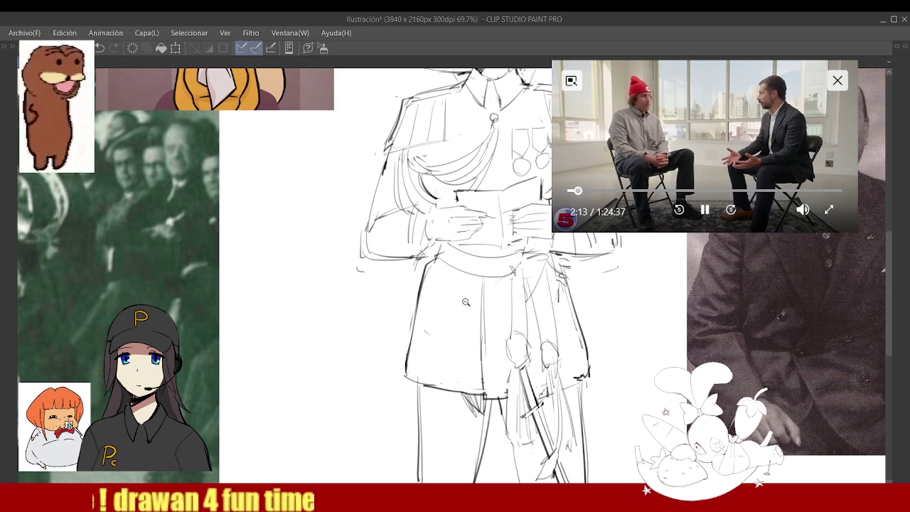
pyautogui.scroll(1, 469, 294)
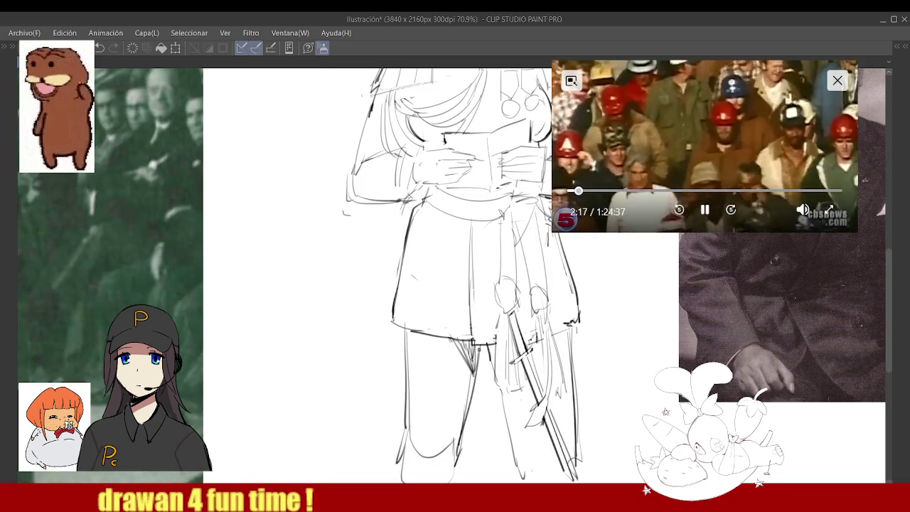
pyautogui.scroll(-3, 471, 329)
pyautogui.scroll(-2, 471, 329)
pyautogui.scroll(-2, 471, 329)
pyautogui.scroll(2, 471, 329)
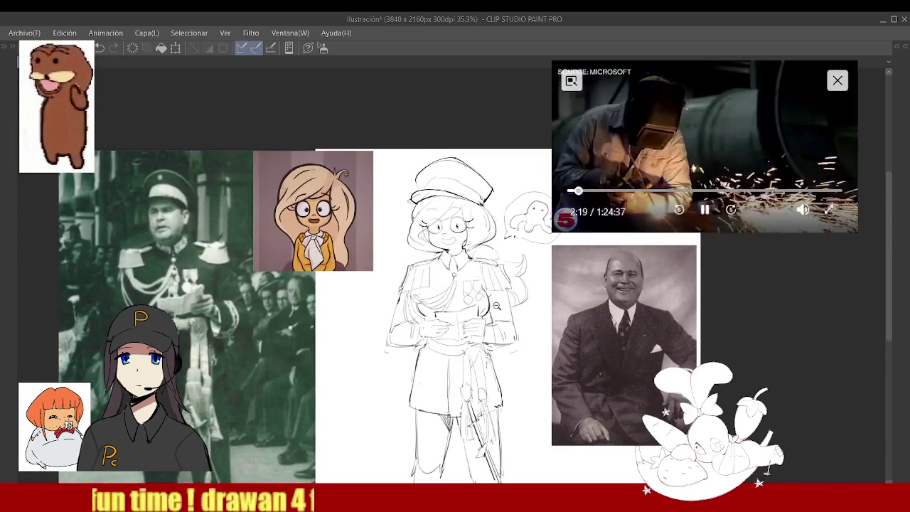
pyautogui.scroll(1, 471, 329)
pyautogui.scroll(2, 471, 329)
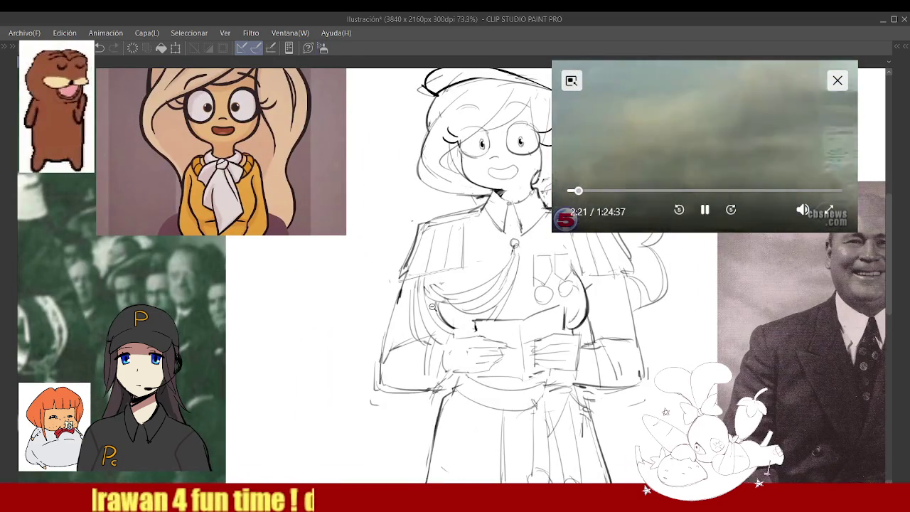
pyautogui.scroll(-5, 455, 284)
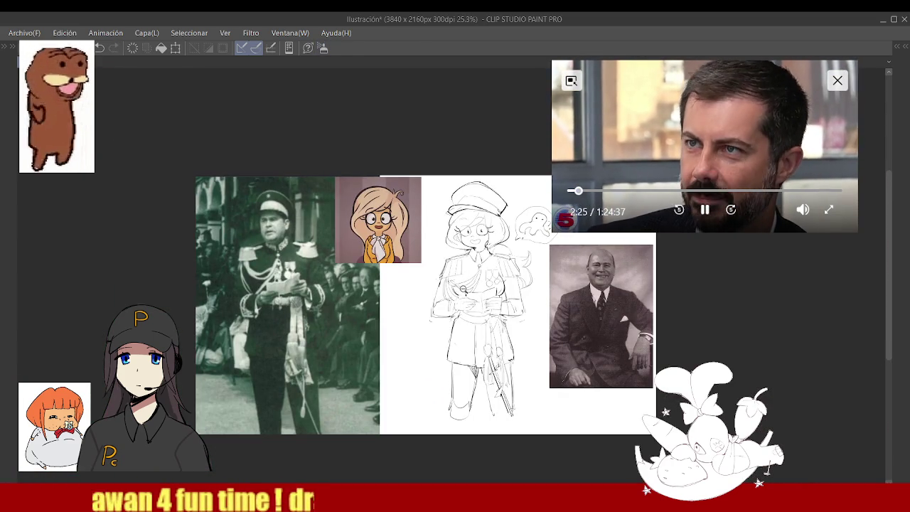
pyautogui.scroll(-2, 465, 286)
pyautogui.scroll(3, 497, 277)
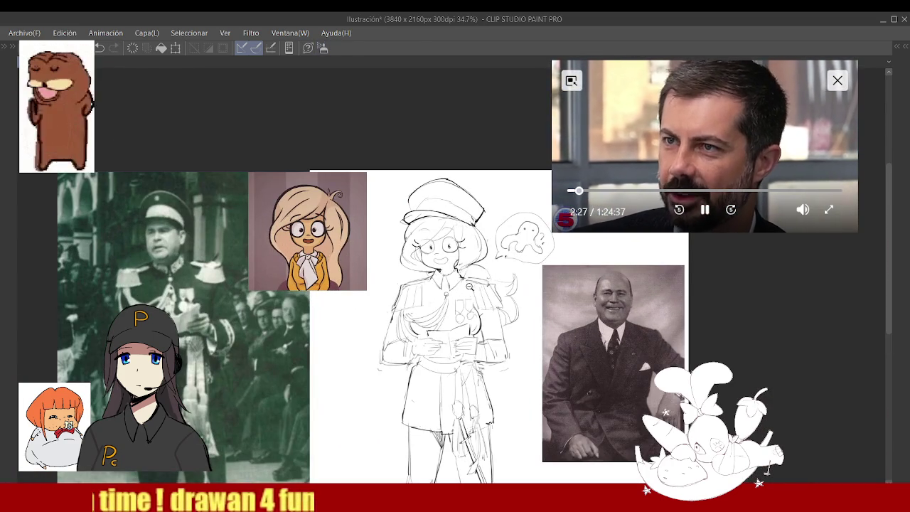
pyautogui.scroll(2, 450, 252)
pyautogui.scroll(4, 465, 250)
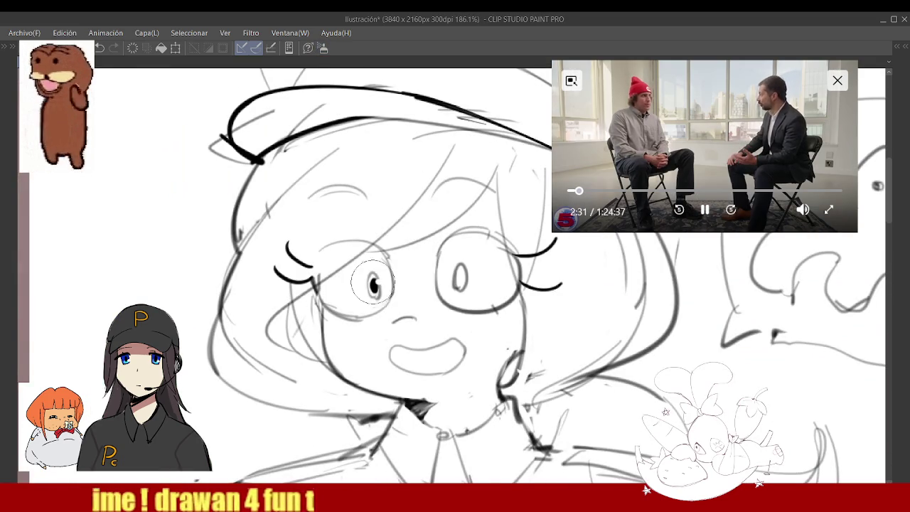
pyautogui.scroll(-1, 461, 276)
pyautogui.scroll(-2, 458, 284)
pyautogui.scroll(-3, 455, 302)
pyautogui.scroll(3, 412, 270)
pyautogui.scroll(2, 412, 270)
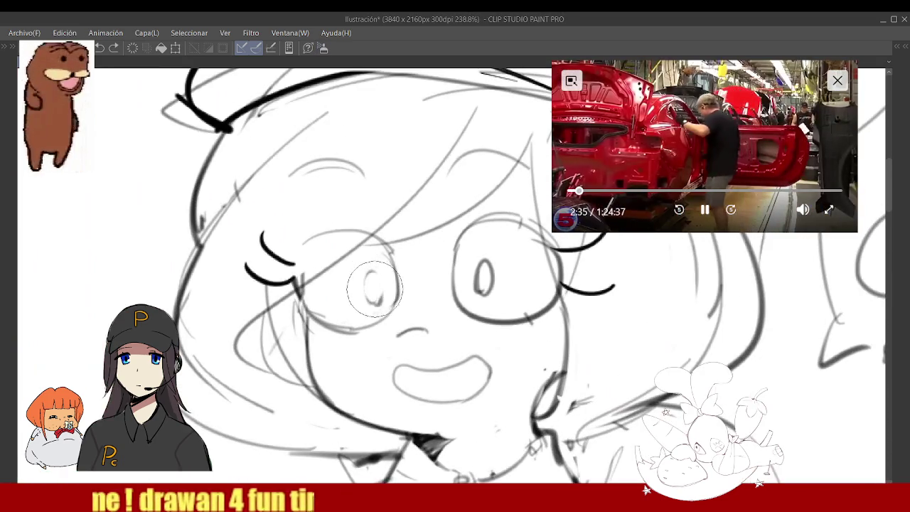
pyautogui.scroll(-5, 412, 270)
pyautogui.scroll(1, 412, 270)
pyautogui.scroll(4, 412, 271)
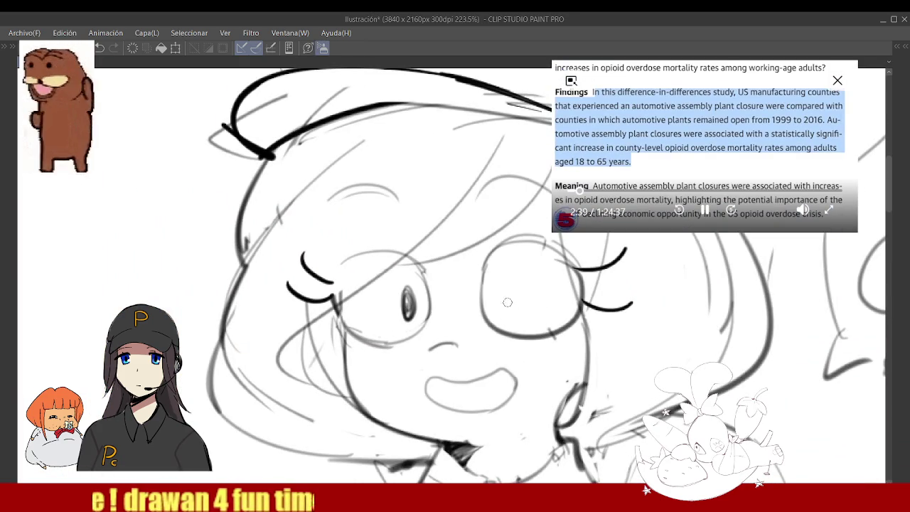
pyautogui.scroll(-7, 500, 302)
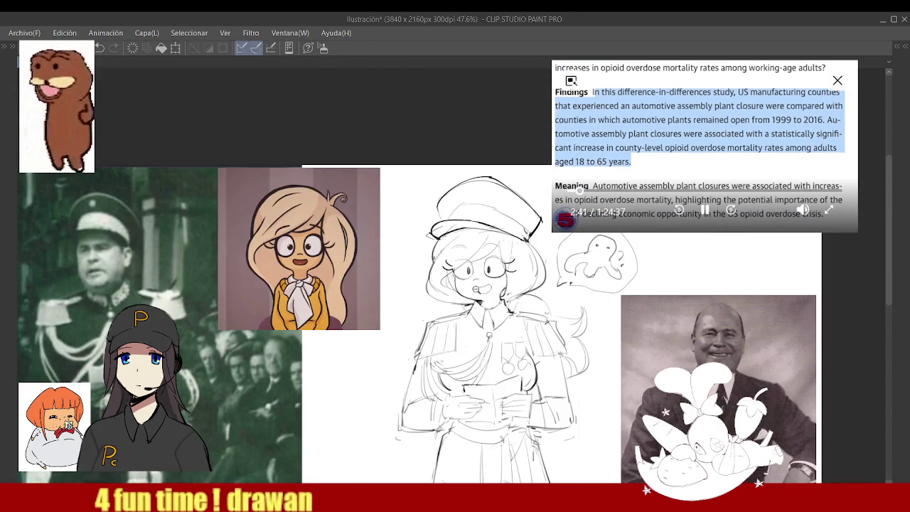
pyautogui.scroll(2, 487, 270)
pyautogui.scroll(2, 486, 270)
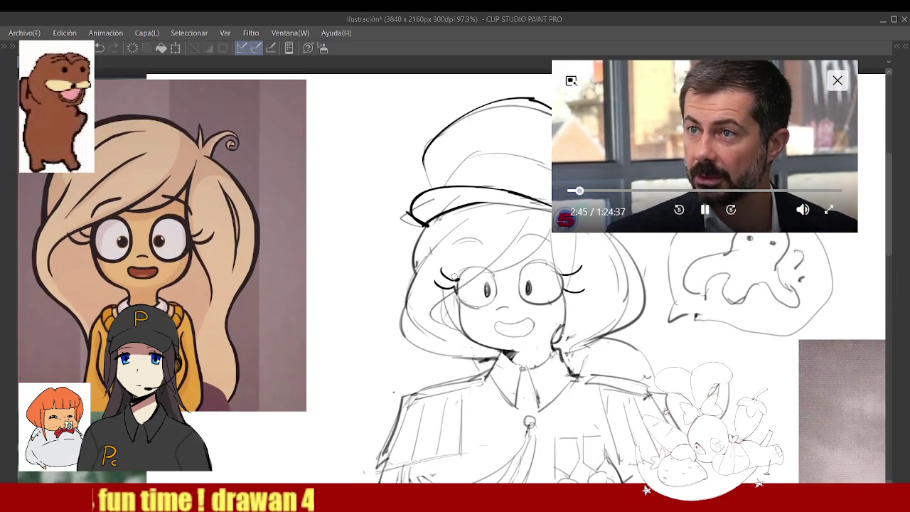
pyautogui.scroll(-2, 455, 279)
pyautogui.scroll(-1, 477, 286)
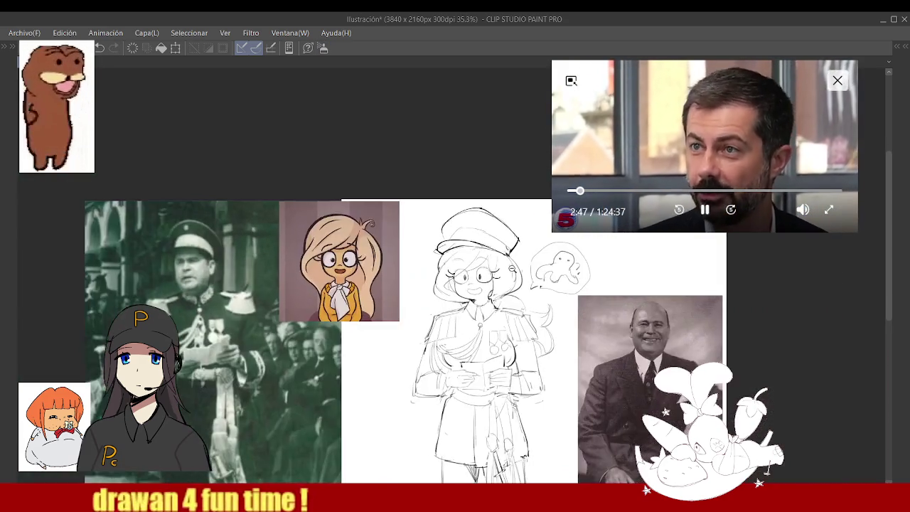
pyautogui.scroll(2, 490, 274)
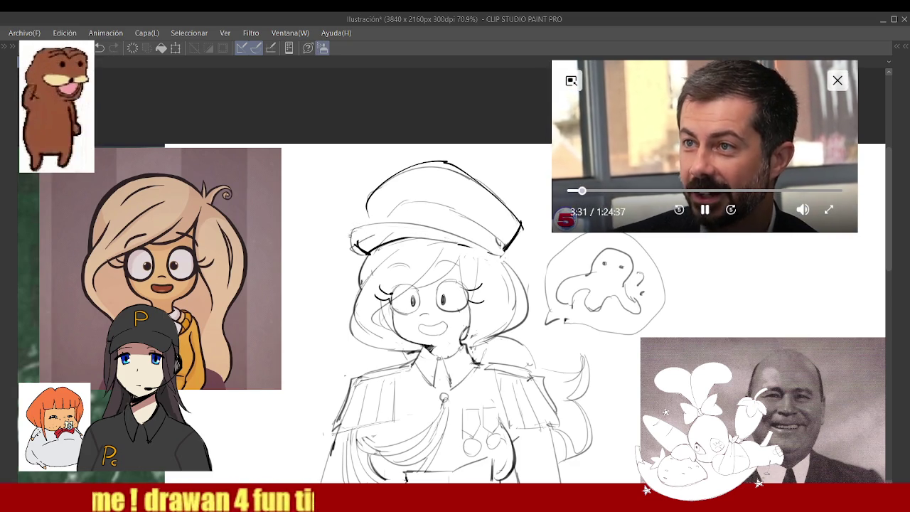
# - Ink a bolder line along the hat brim's left edge
pyautogui.moveTo(350, 233); pyautogui.dragTo(367, 253)
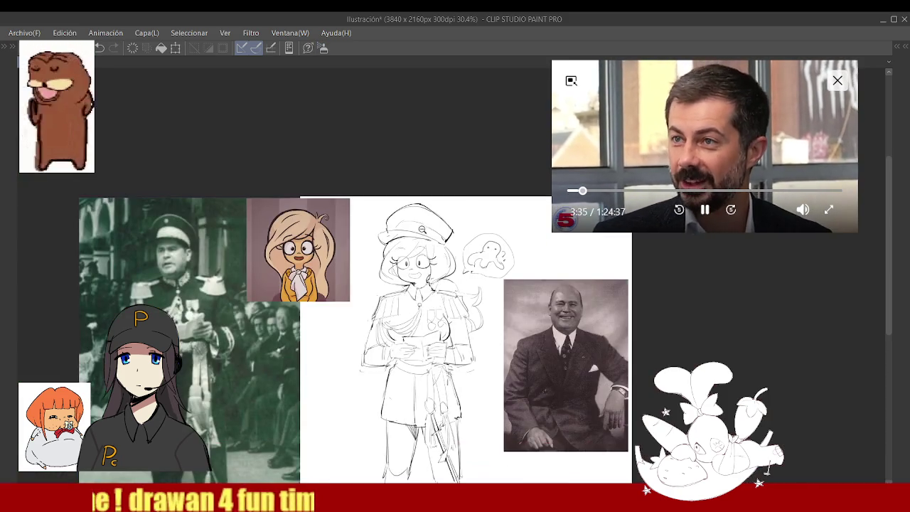
pyautogui.click(427, 219)
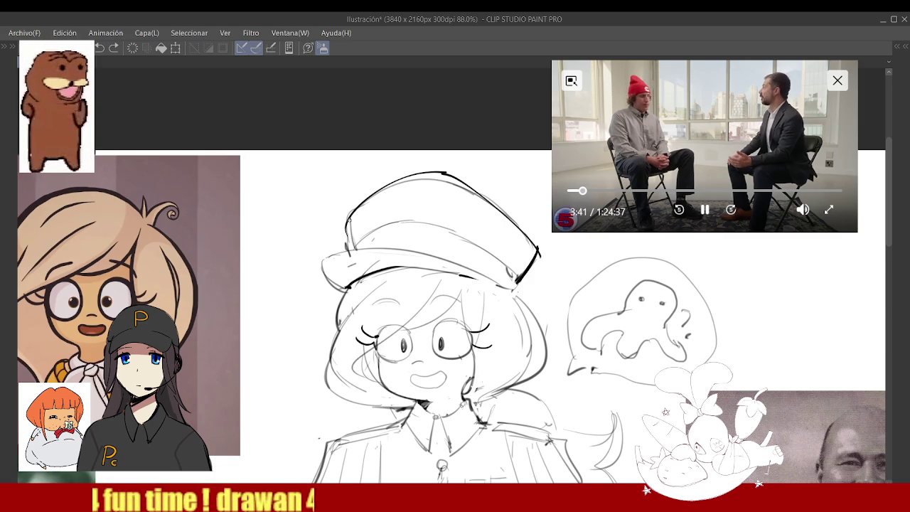
pyautogui.moveTo(381, 209); pyautogui.dragTo(363, 224)
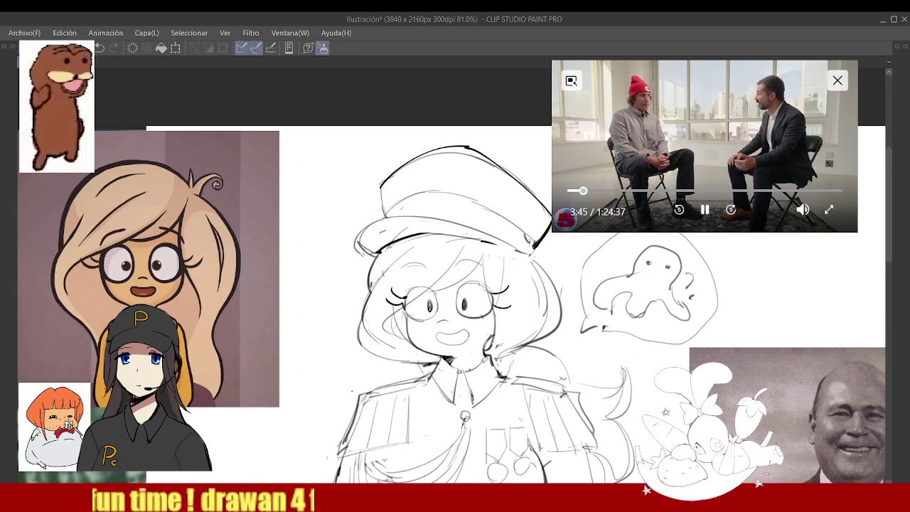
# - Zoom in on the hat and erase the upper-left part of its top outline
pyautogui.scroll(-5, 410, 228)
pyautogui.moveTo(431, 204); pyautogui.dragTo(445, 251)
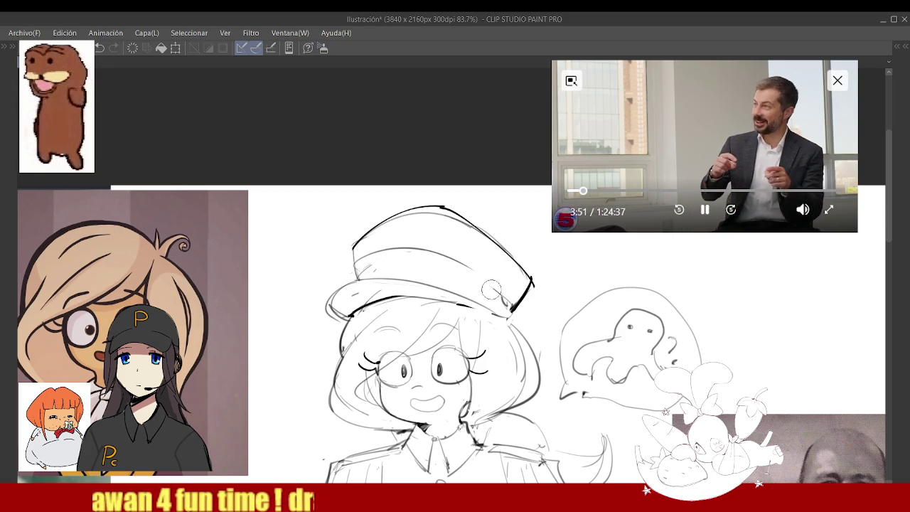
pyautogui.moveTo(380, 226); pyautogui.dragTo(413, 210)
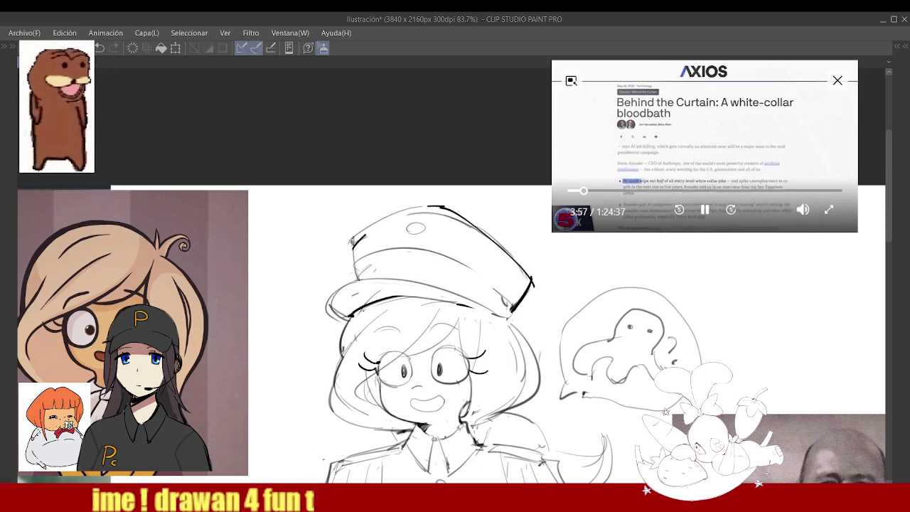
# - Erase the thick ink stroke along the right edge of the girl's cap
pyautogui.scroll(-5, 412, 210)
pyautogui.scroll(1, 462, 260)
pyautogui.scroll(2, 462, 260)
pyautogui.scroll(2, 478, 256)
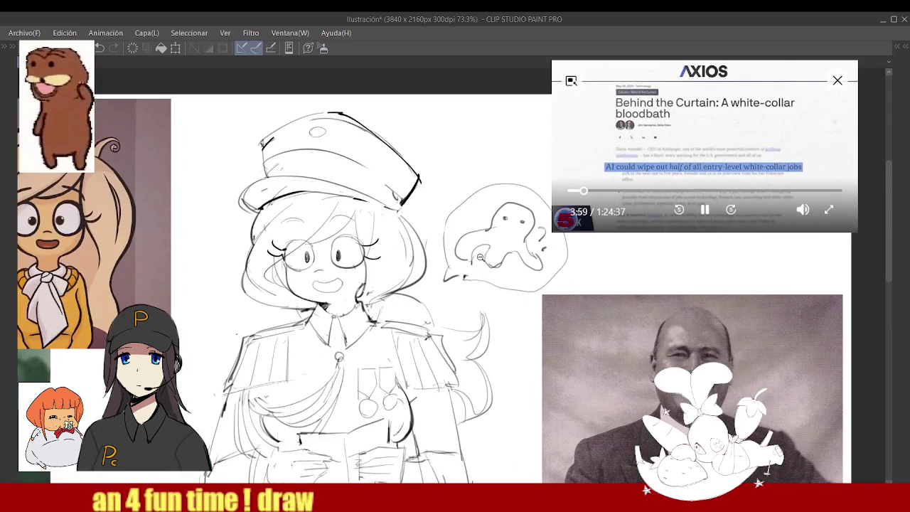
pyautogui.scroll(-3, 463, 275)
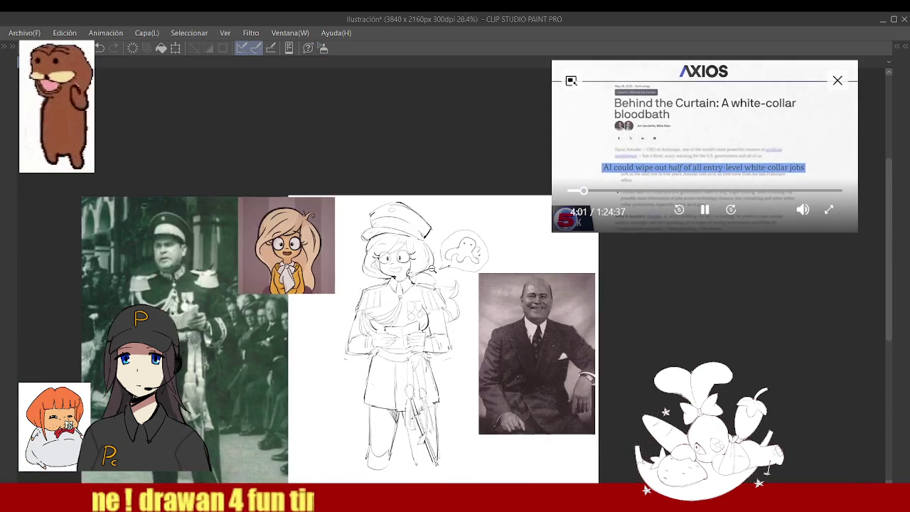
pyautogui.scroll(1, 439, 267)
pyautogui.scroll(2, 432, 225)
pyautogui.scroll(-1, 420, 227)
pyautogui.scroll(1, 421, 227)
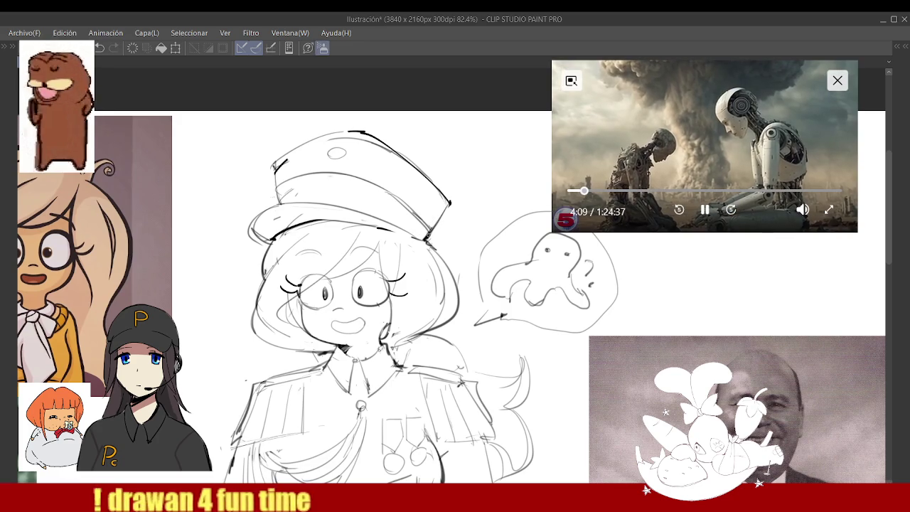
pyautogui.scroll(-3, 435, 235)
pyautogui.scroll(3, 371, 201)
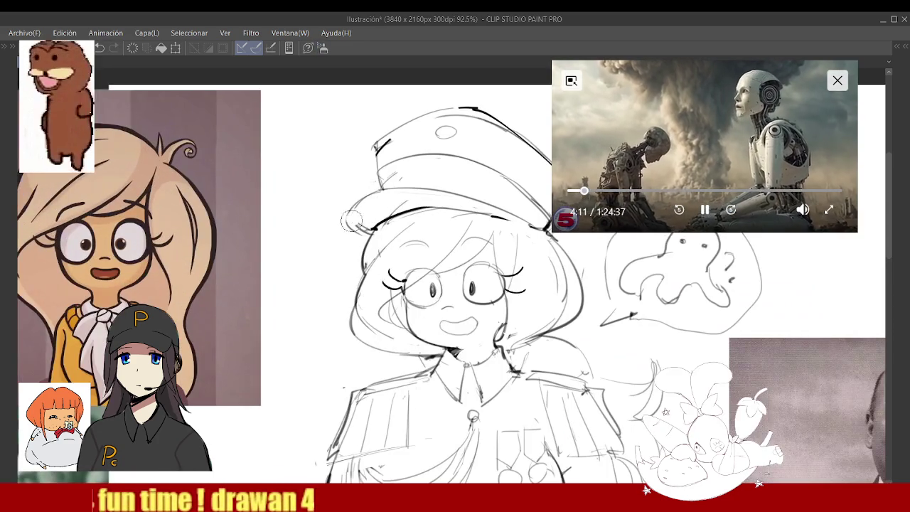
pyautogui.scroll(-1, 372, 201)
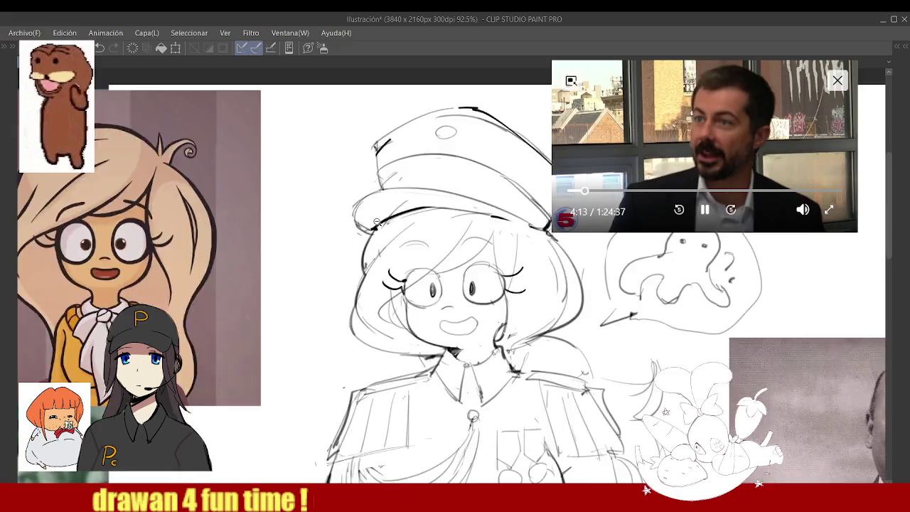
pyautogui.scroll(-3, 388, 196)
pyautogui.scroll(2, 407, 191)
pyautogui.scroll(1, 407, 190)
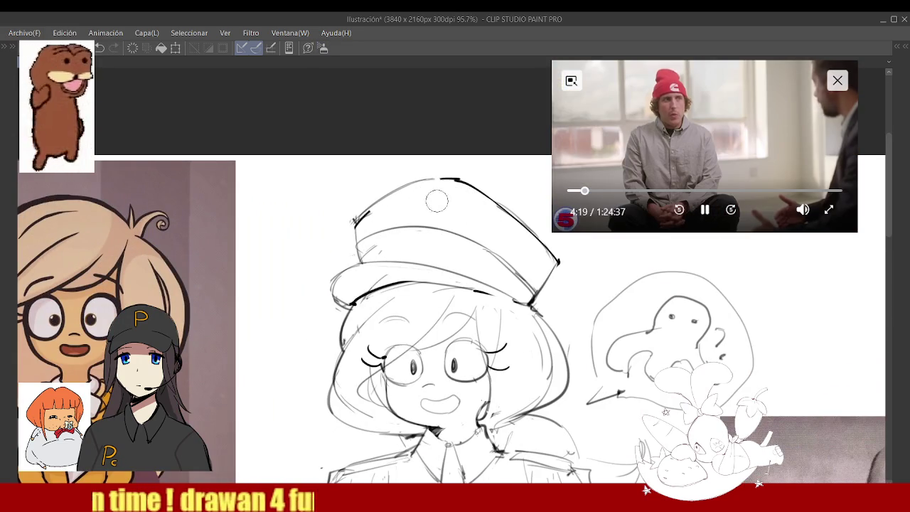
pyautogui.scroll(-3, 427, 206)
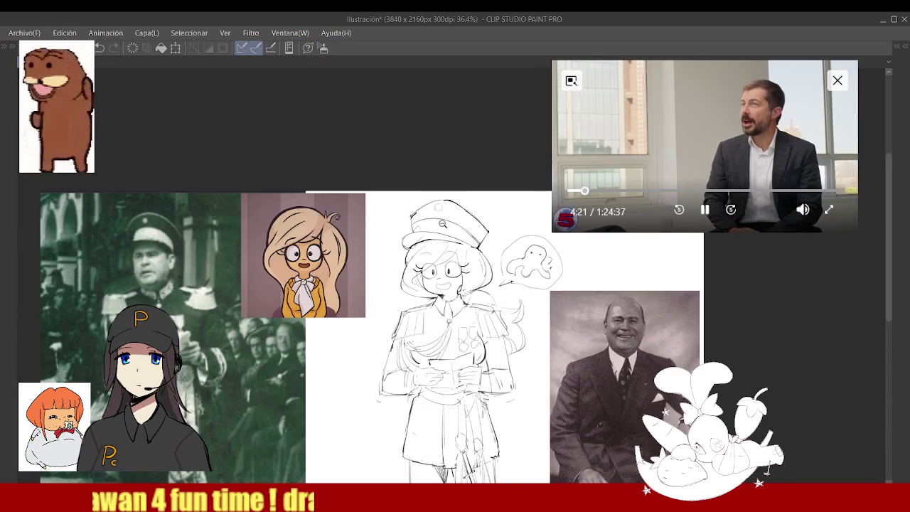
pyautogui.scroll(3, 436, 209)
pyautogui.scroll(-3, 426, 213)
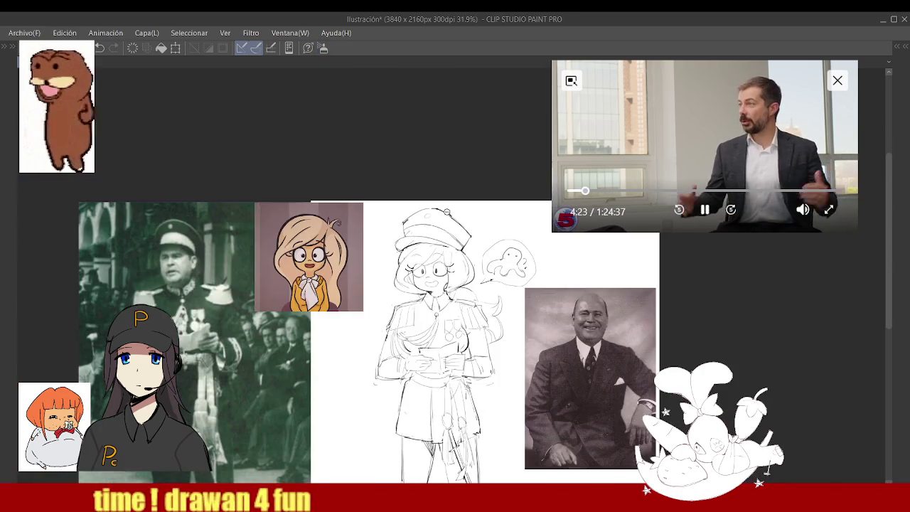
pyautogui.scroll(3, 405, 224)
pyautogui.scroll(-2, 367, 246)
pyautogui.scroll(-1, 383, 235)
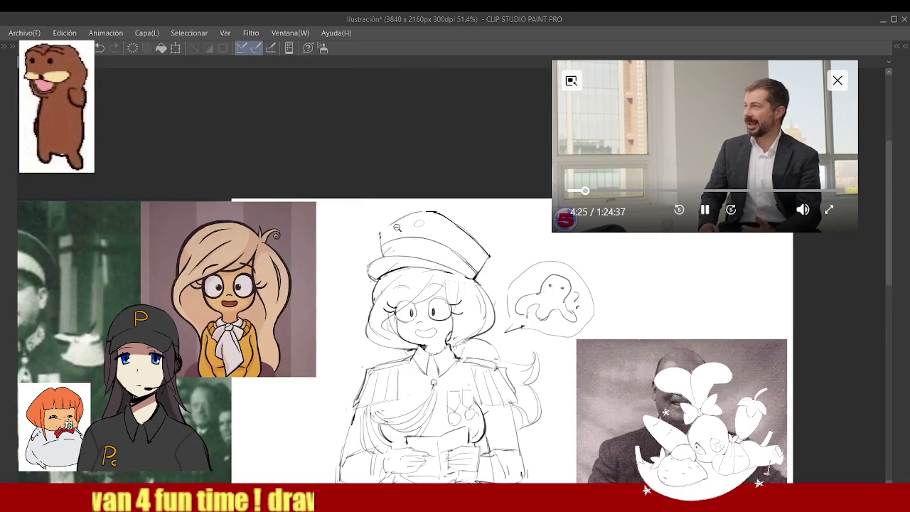
pyautogui.scroll(-1, 405, 224)
pyautogui.scroll(-1, 418, 219)
pyautogui.scroll(4, 418, 219)
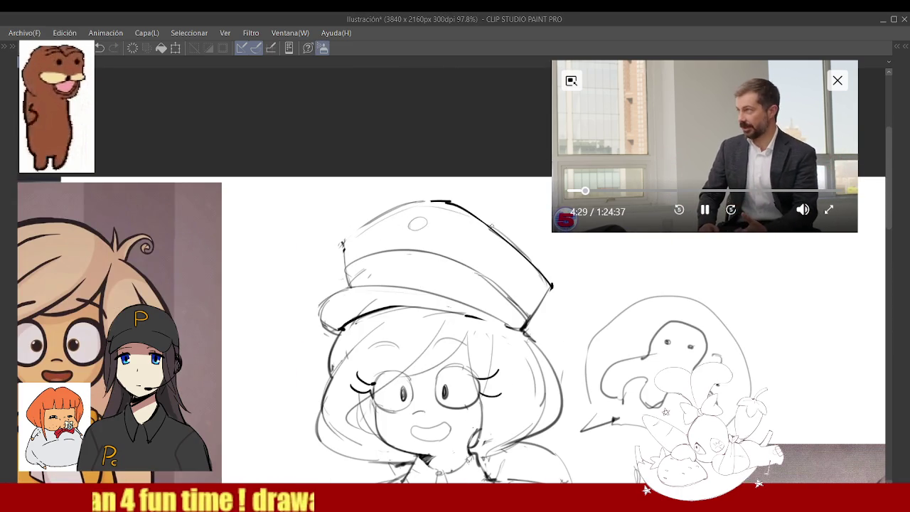
pyautogui.moveTo(512, 264); pyautogui.dragTo(462, 208)
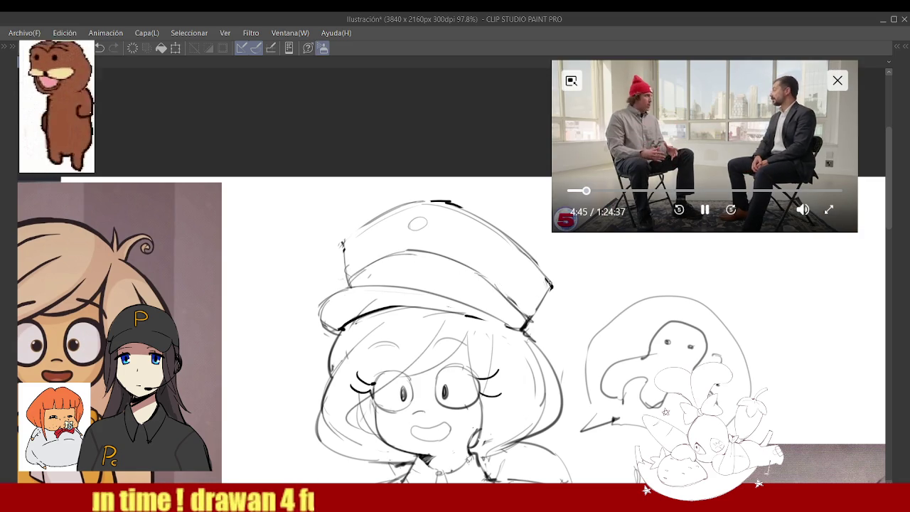
# - Zoom in and out around the sketch to compare it against the reference photos
pyautogui.scroll(-3, 540, 288)
pyautogui.scroll(4, 512, 293)
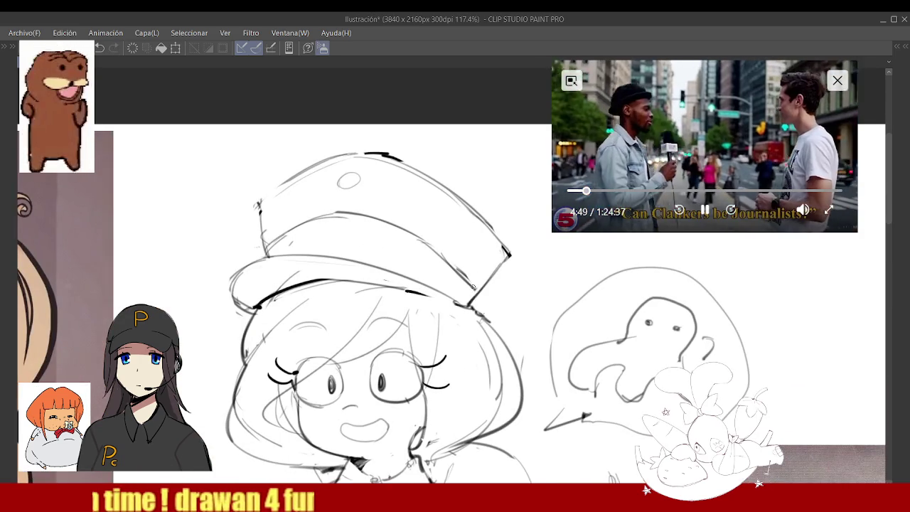
pyautogui.scroll(-3, 473, 289)
pyautogui.scroll(-1, 483, 292)
pyautogui.scroll(4, 502, 294)
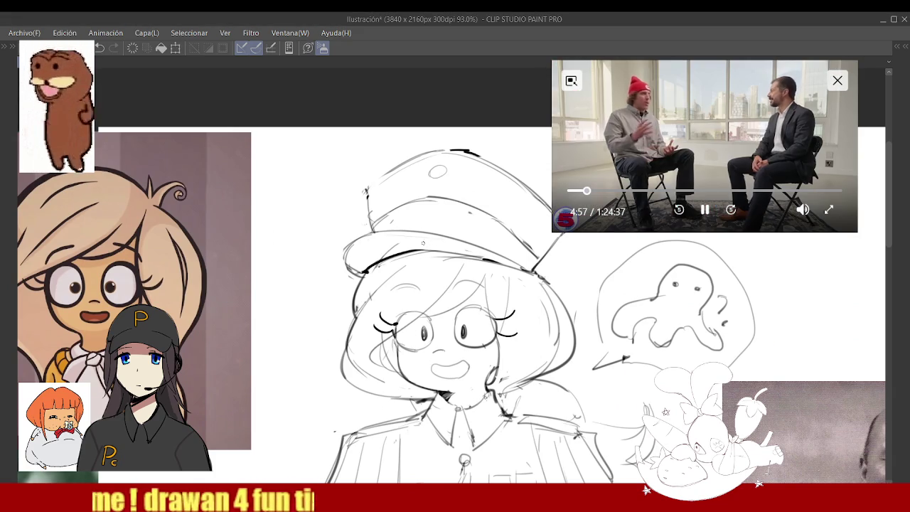
pyautogui.scroll(-3, 420, 243)
pyautogui.scroll(3, 449, 245)
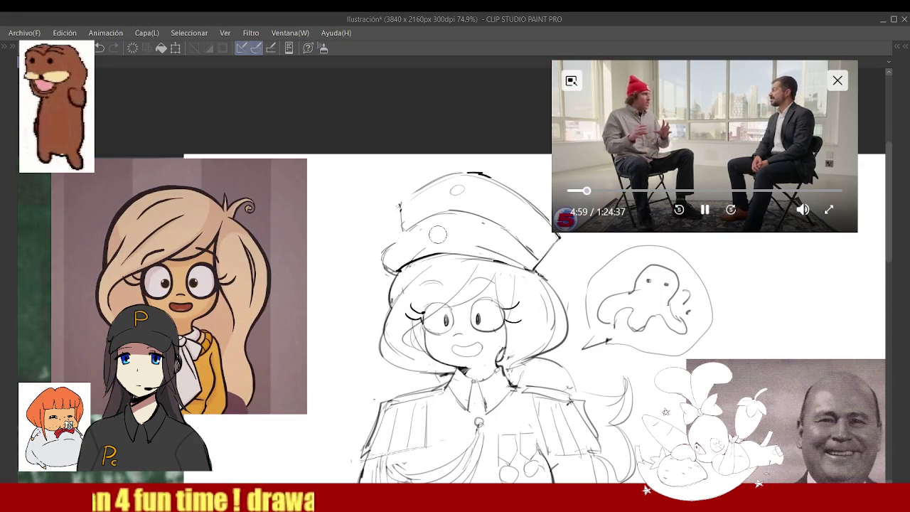
pyautogui.scroll(-2, 377, 266)
pyautogui.scroll(4, 222, 261)
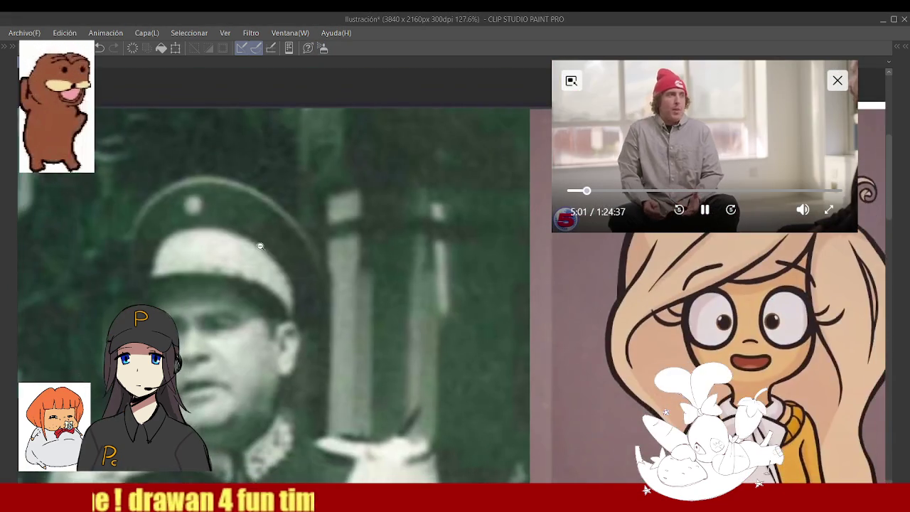
pyautogui.scroll(-5, 304, 284)
pyautogui.scroll(3, 411, 278)
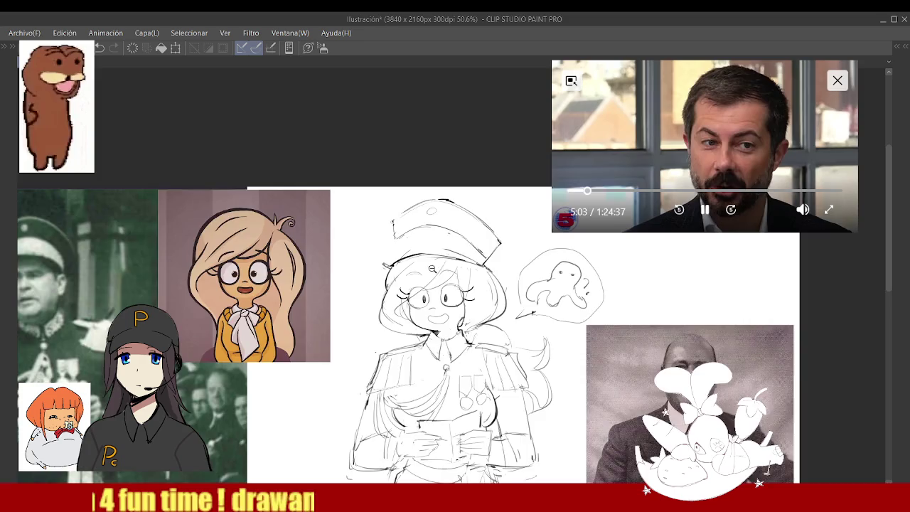
pyautogui.scroll(2, 390, 282)
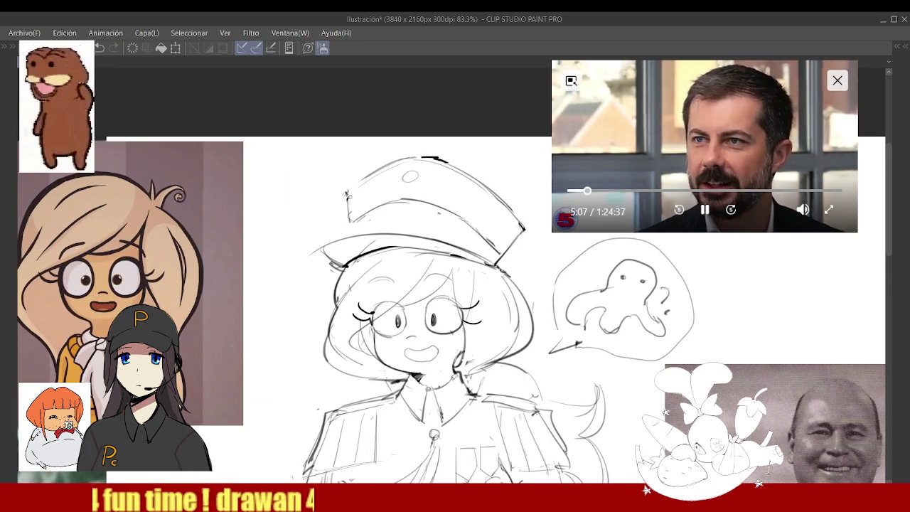
pyautogui.scroll(-5, 357, 212)
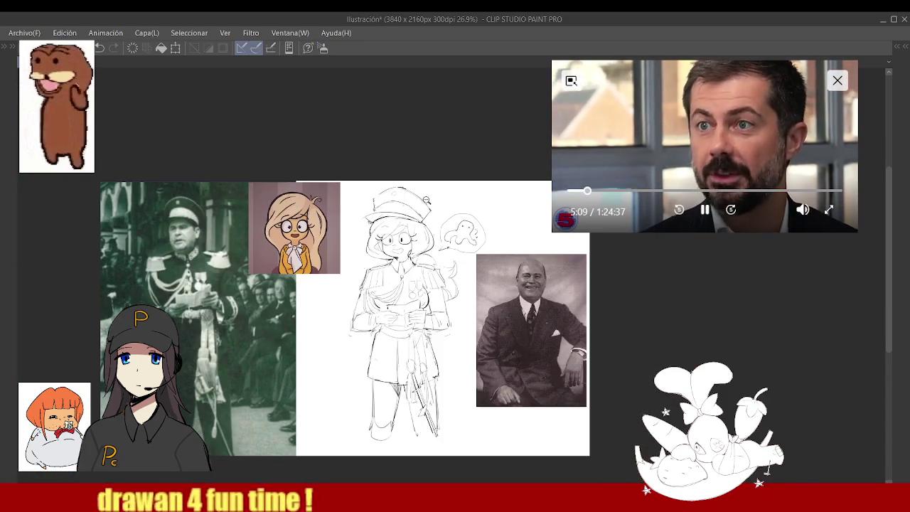
pyautogui.scroll(3, 433, 206)
pyautogui.scroll(2, 427, 202)
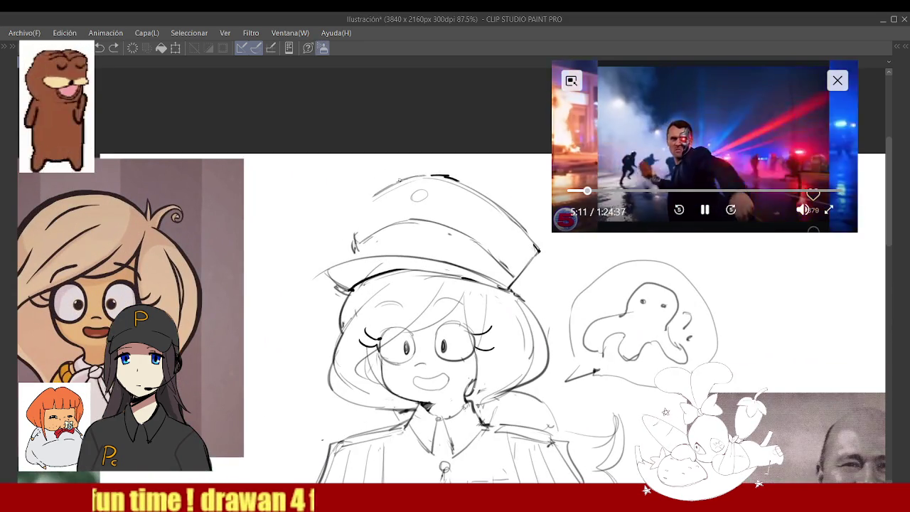
# - Pencil darker, bolder strokes over the cap's upper-left edge and the brim line
pyautogui.moveTo(409, 180); pyautogui.dragTo(352, 229)
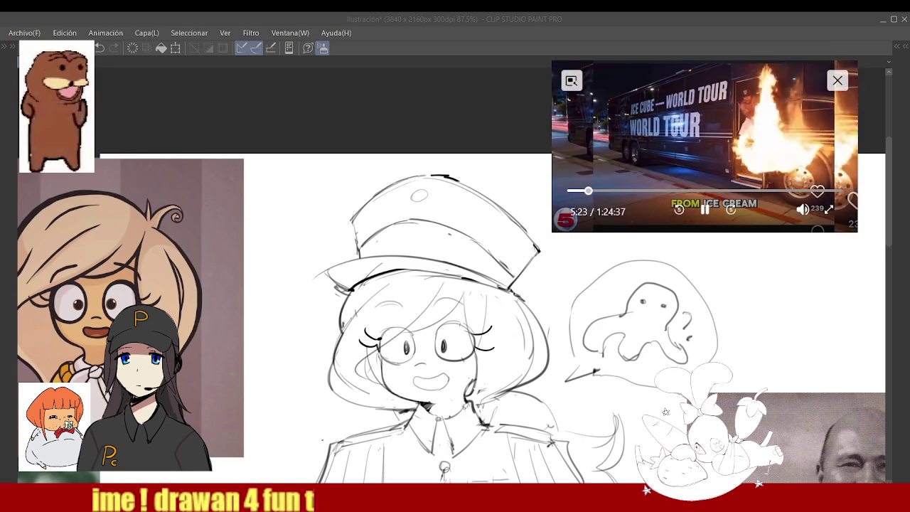
pyautogui.click(453, 175)
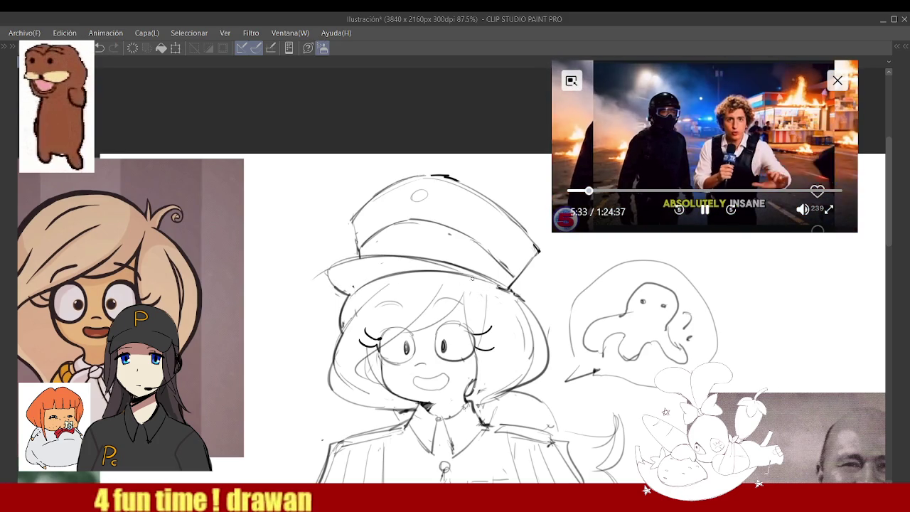
pyautogui.moveTo(319, 272); pyautogui.dragTo(506, 294)
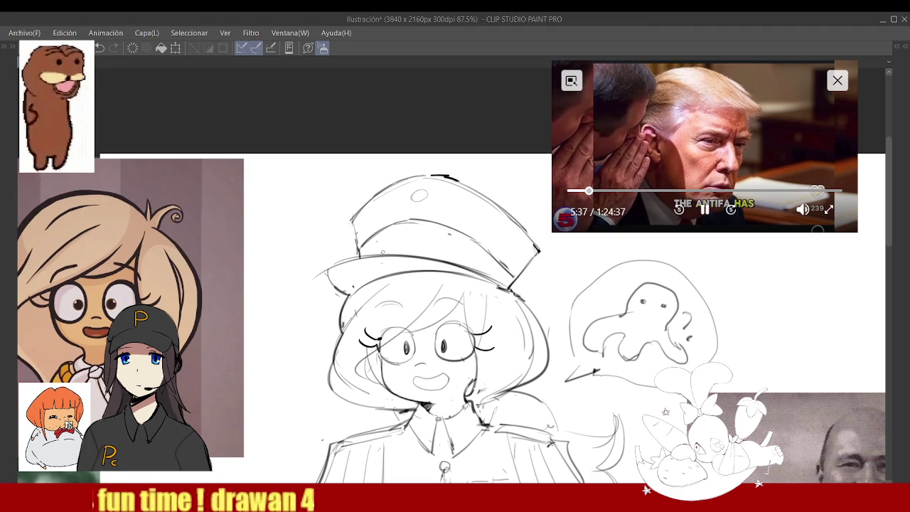
pyautogui.hotkey('ctrl', '0')
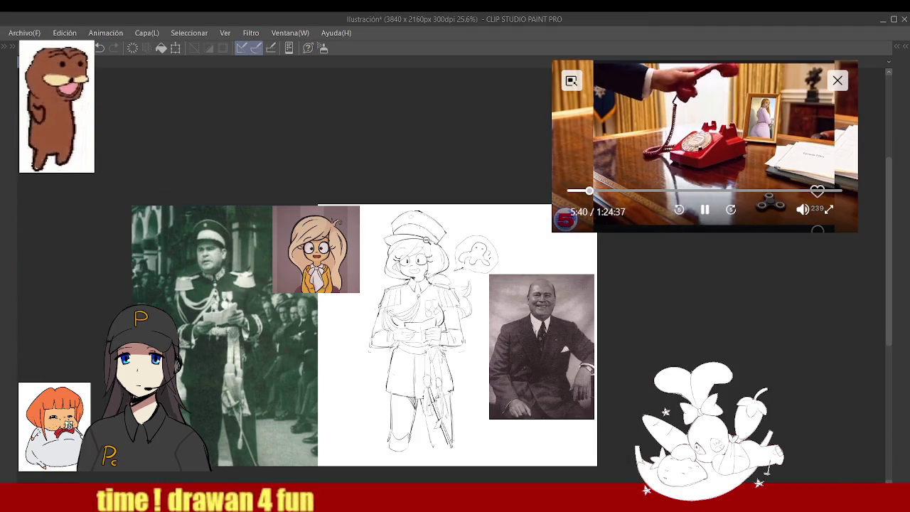
pyautogui.scroll(3, 425, 239)
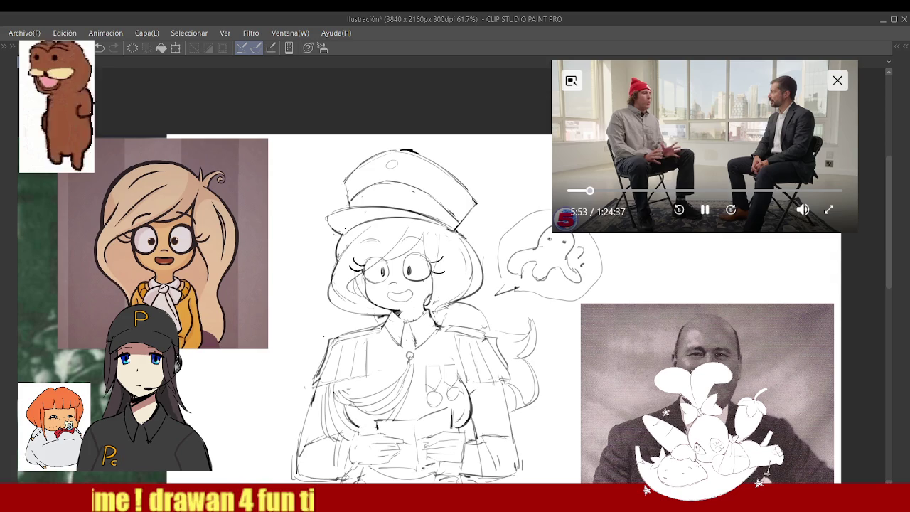
pyautogui.scroll(-1, 429, 215)
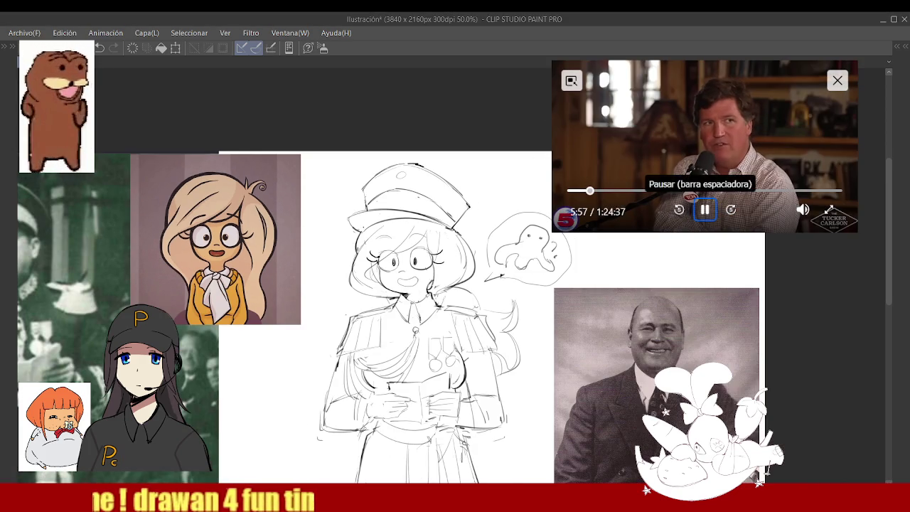
pyautogui.scroll(-1, 556, 279)
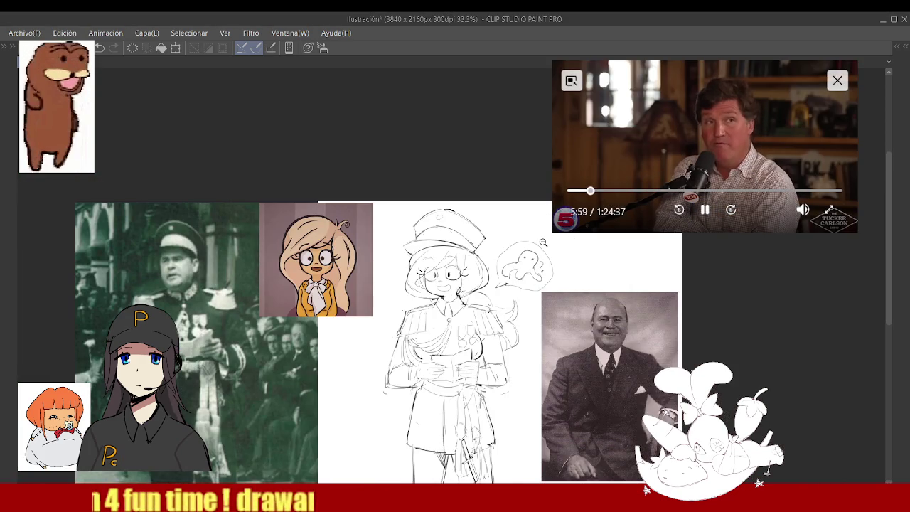
pyautogui.scroll(3, 480, 277)
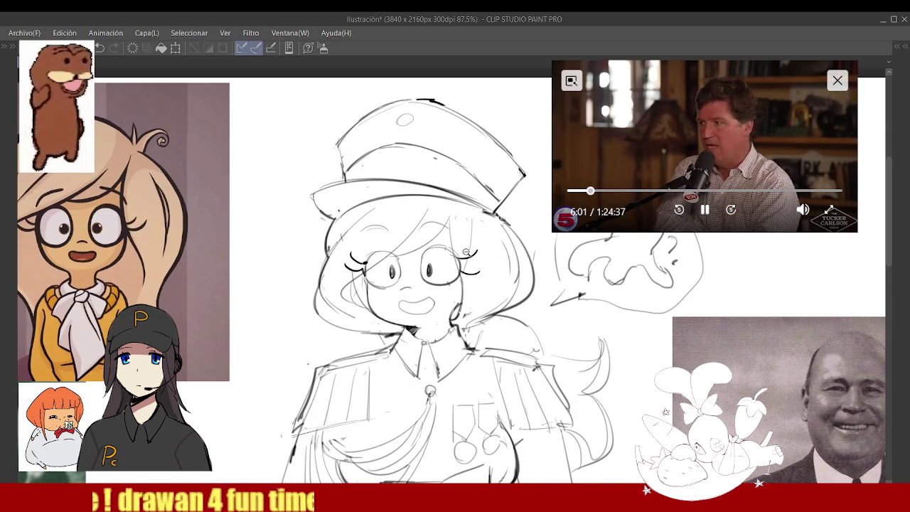